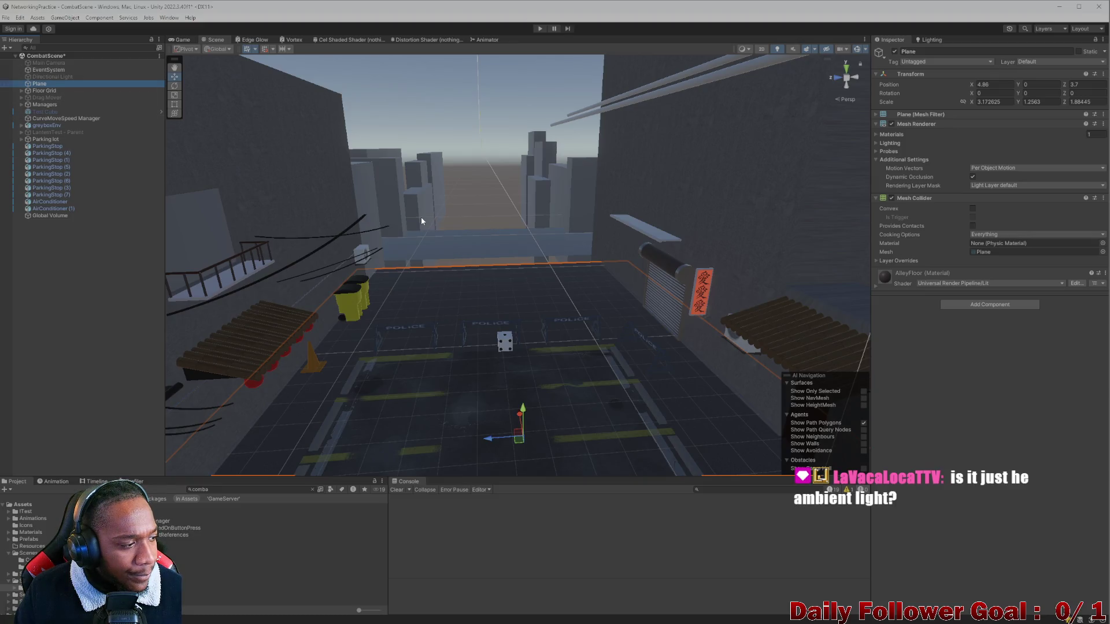
Orbit and pan the Scene view over the alley and inspect the Global Volume
scroll(416, 231, down, 5)
scroll(402, 251, up, 10)
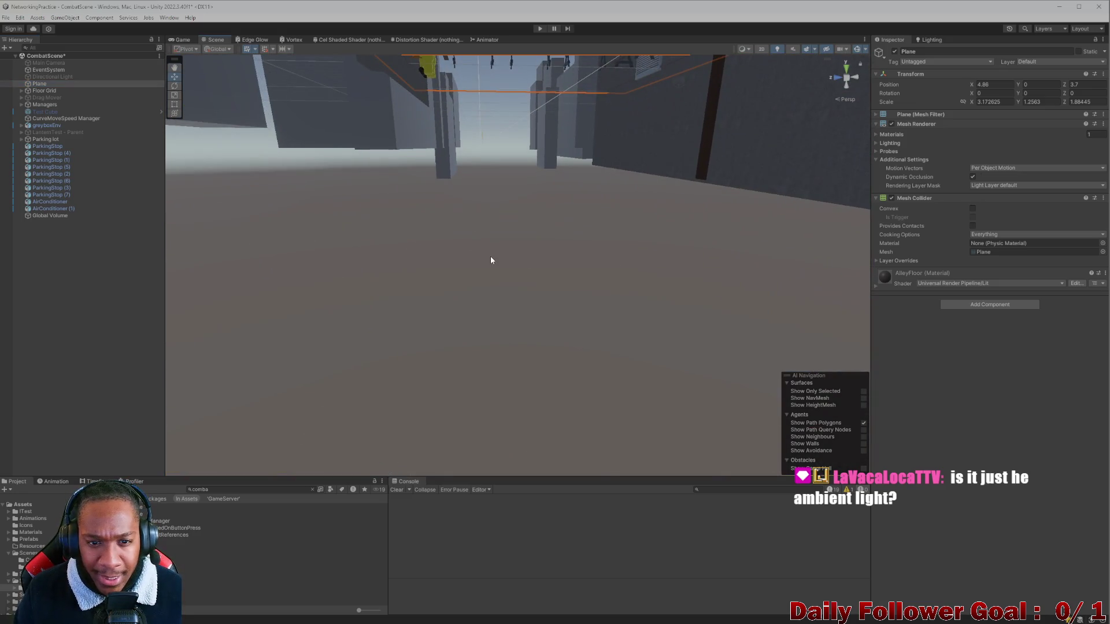
mouse_move(490, 260)
mouse_down()
mouse_move(501, 230)
mouse_move(489, 275)
mouse_move(466, 189)
mouse_move(473, 395)
mouse_move(413, 295)
mouse_move(436, 248)
mouse_move(485, 248)
mouse_up()
click(403, 194)
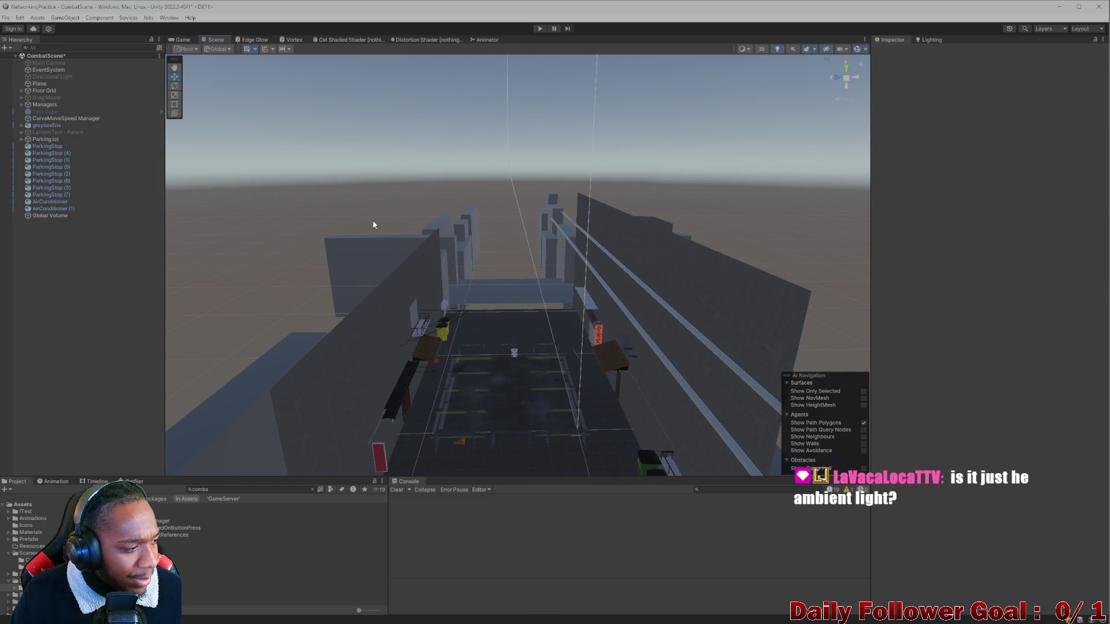
drag(440, 276, 456, 239)
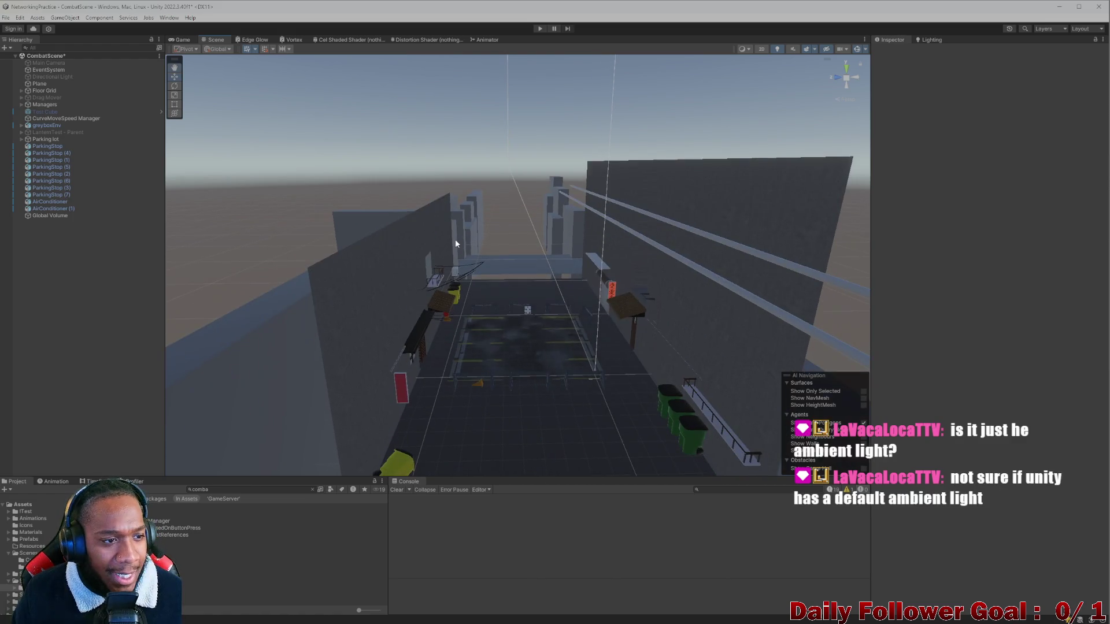
click(40, 215)
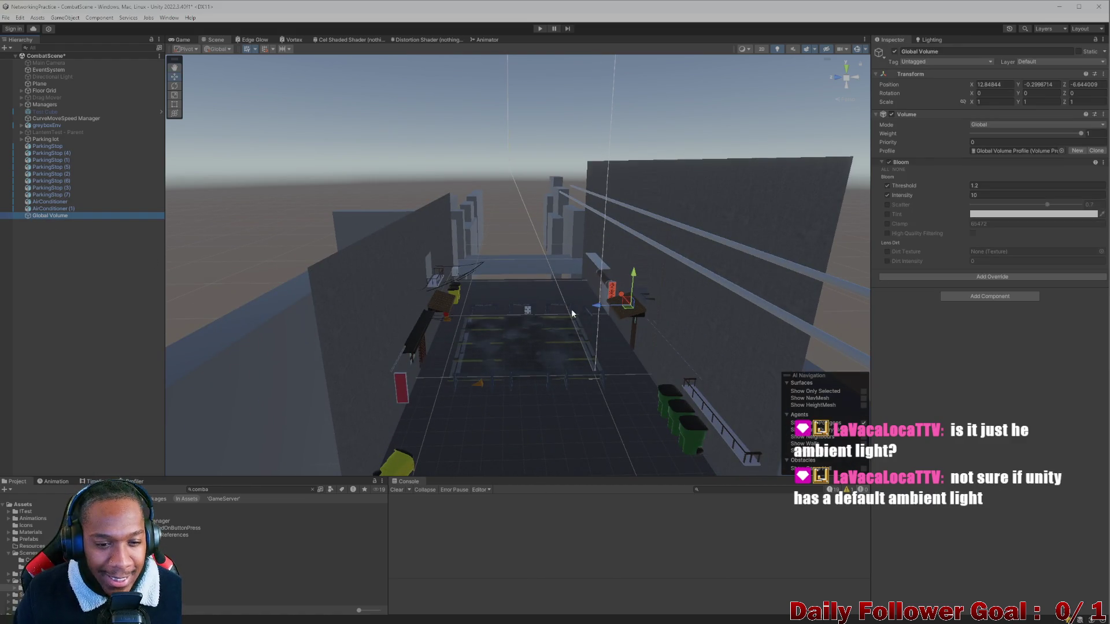
scroll(571, 309, up, 3)
scroll(537, 346, down, 3)
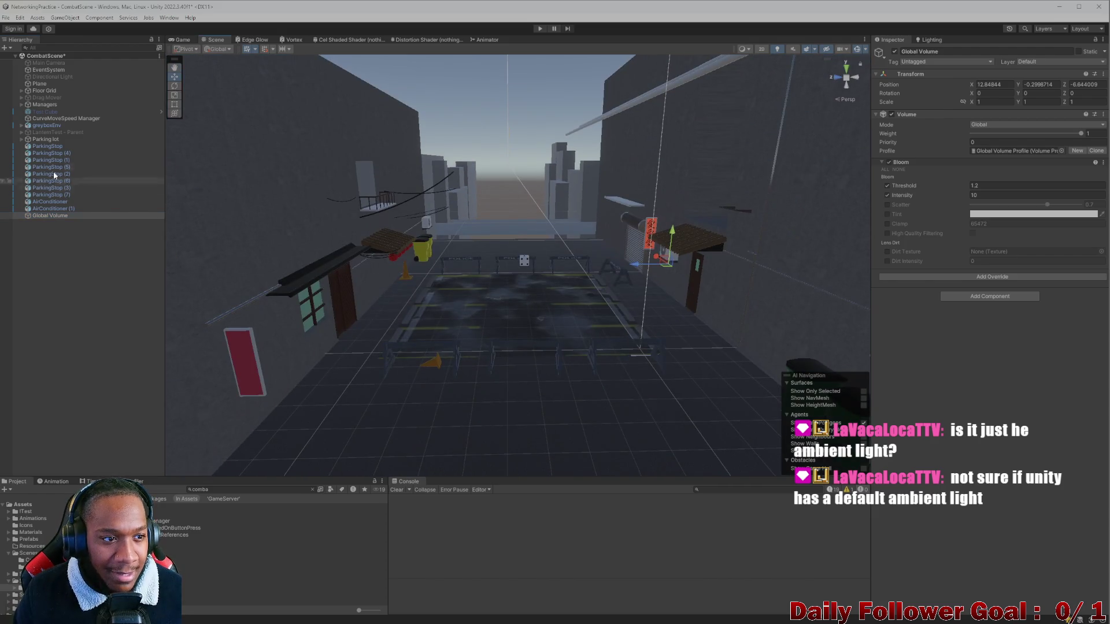
Inspect the EventSystem and the floor Plane's mesh filter, then select the Main Camera
click(55, 69)
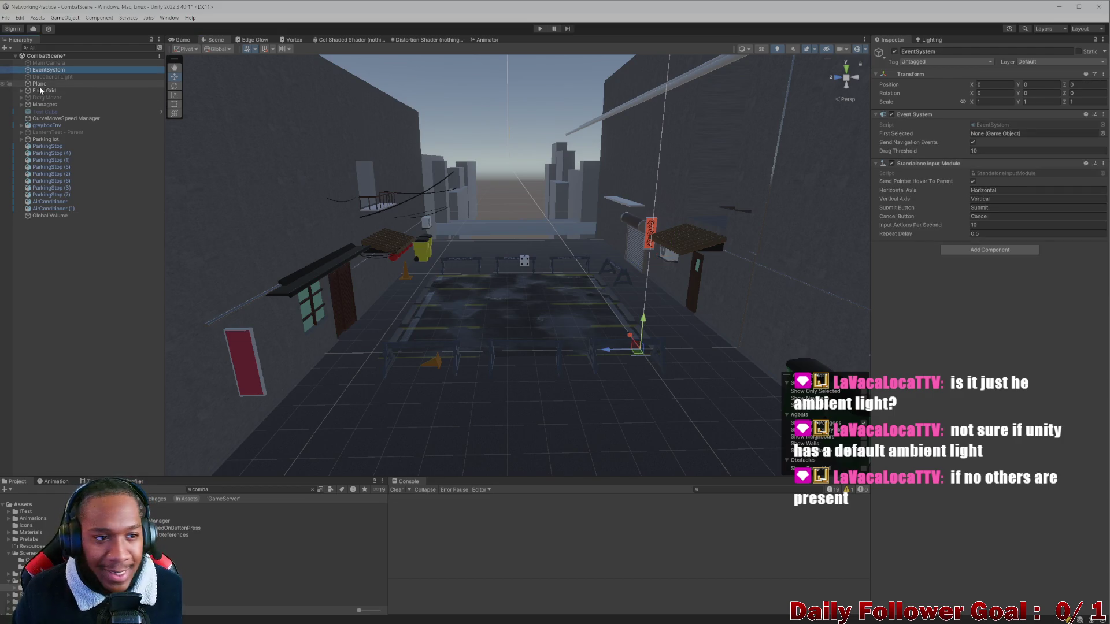
click(36, 85)
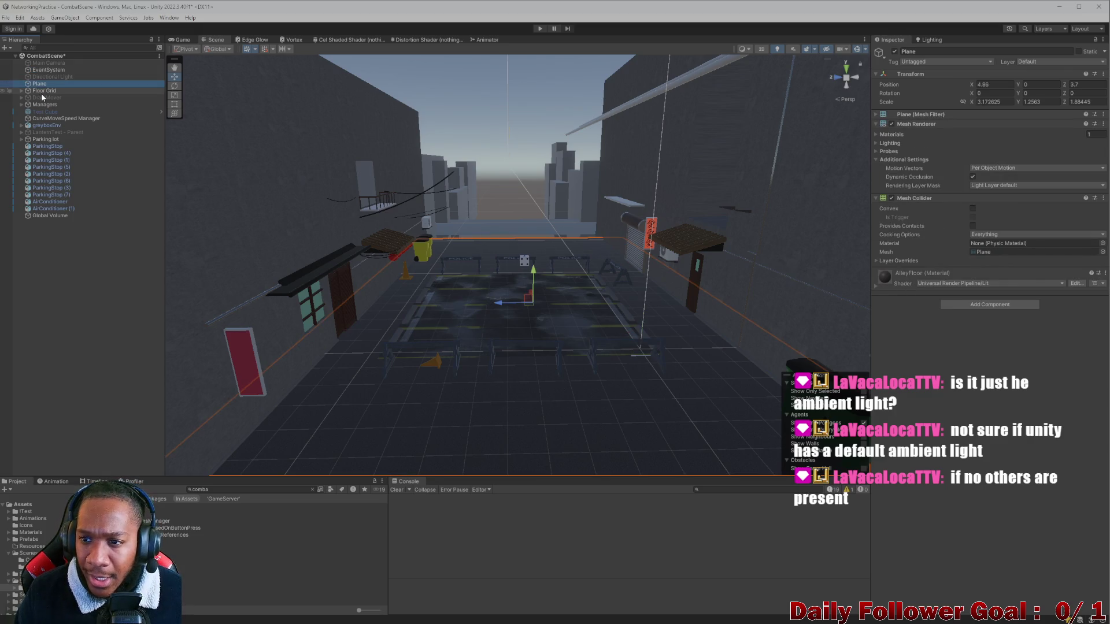
click(890, 117)
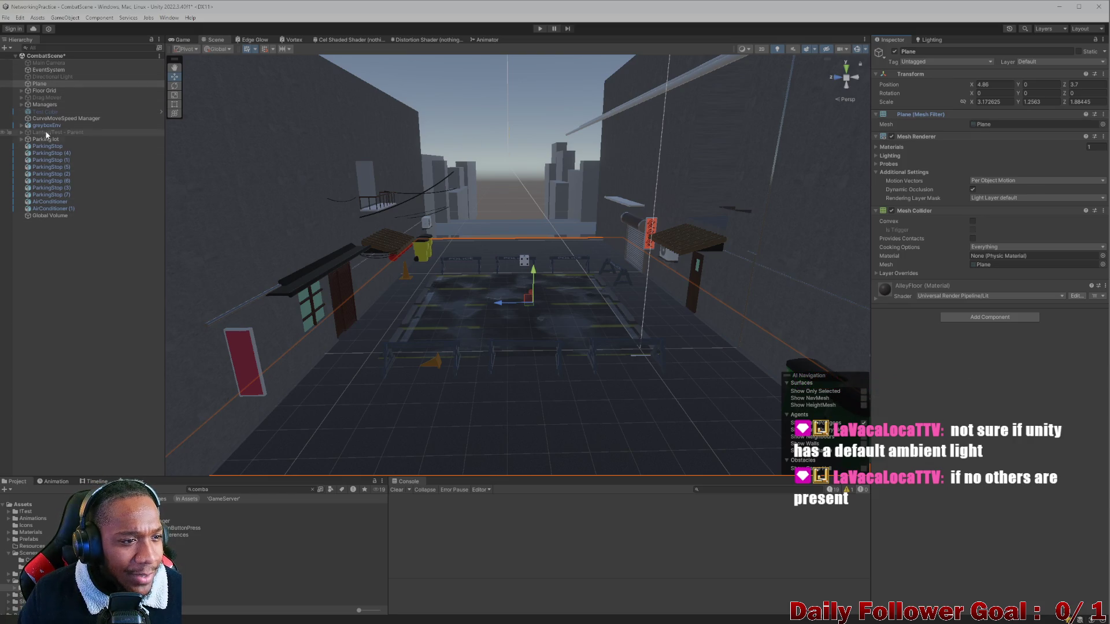
click(51, 63)
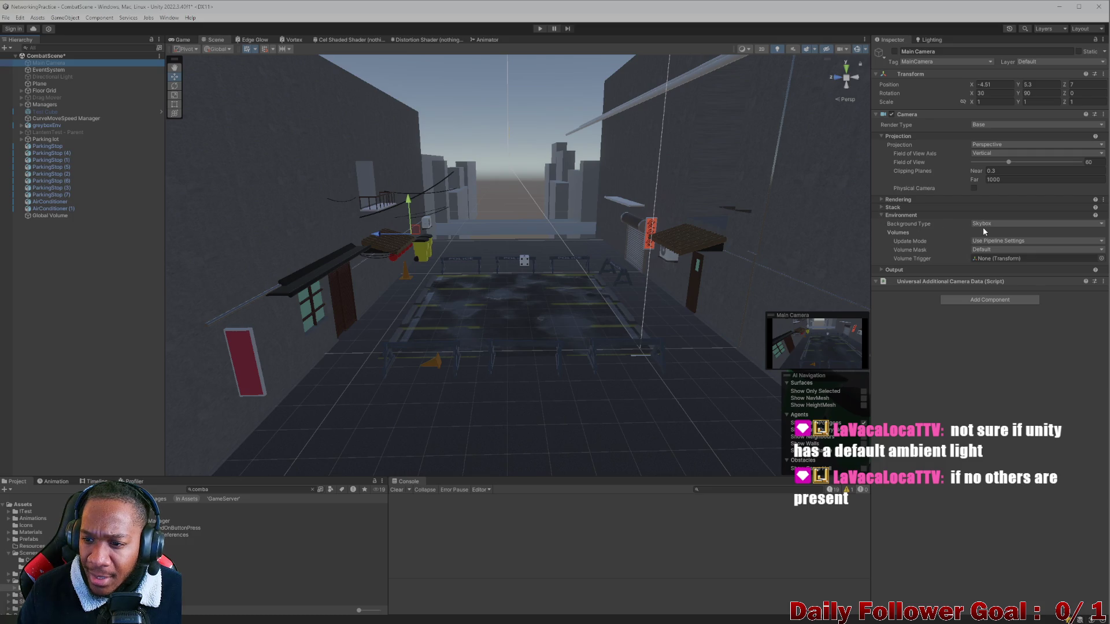
Compare Skybox, Solid Color and Uninitialized camera backgrounds under Rendering, leaving it on Skybox
click(883, 200)
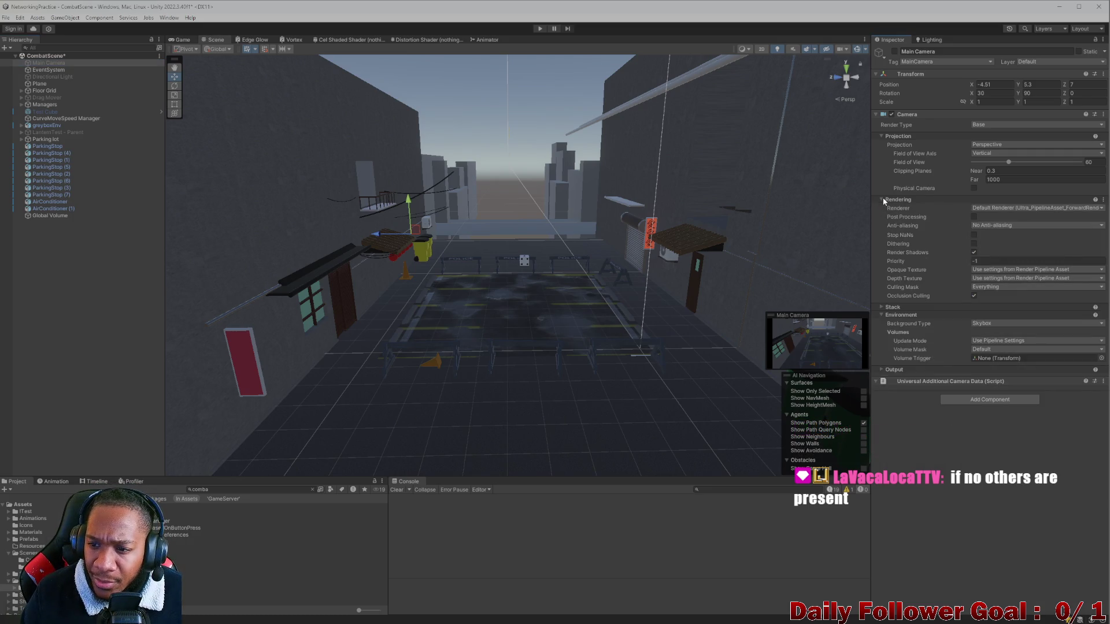
click(983, 325)
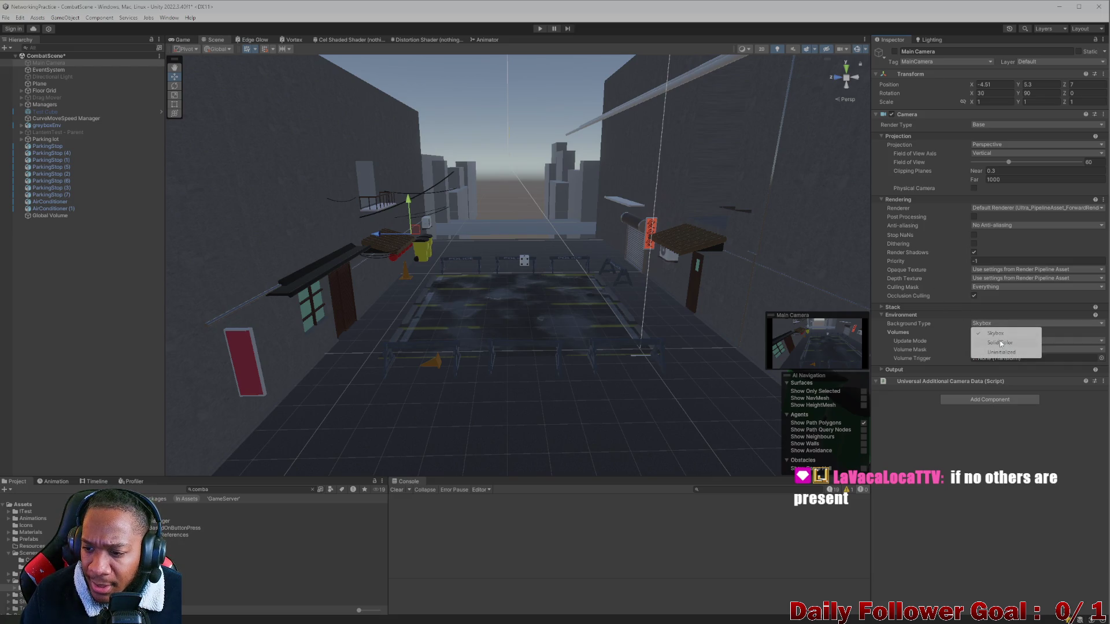
click(1005, 348)
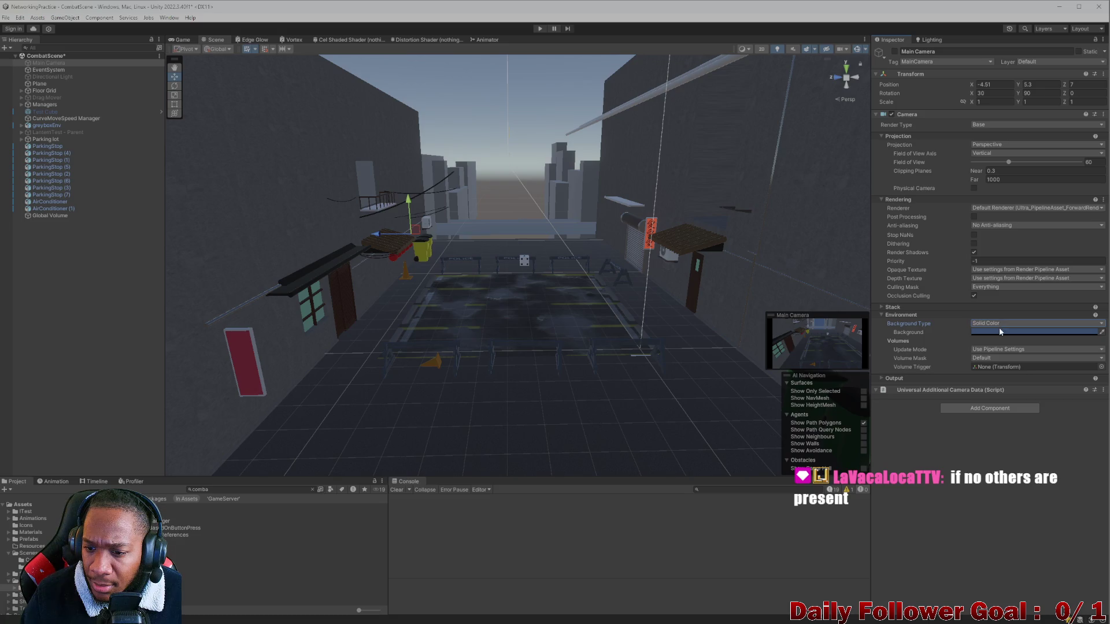
click(1000, 322)
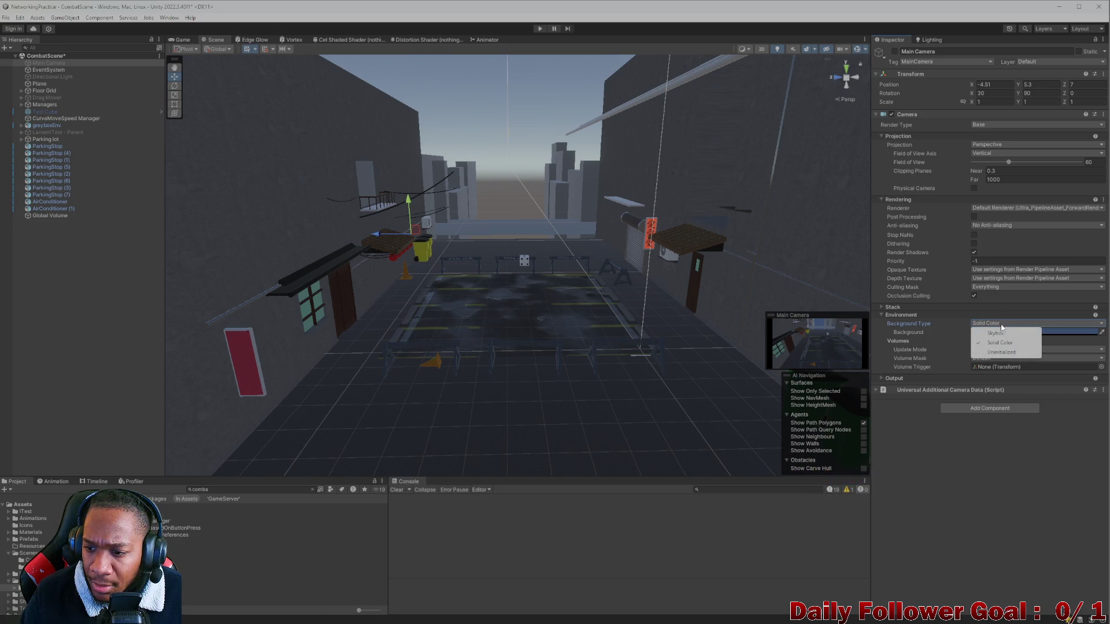
click(1003, 333)
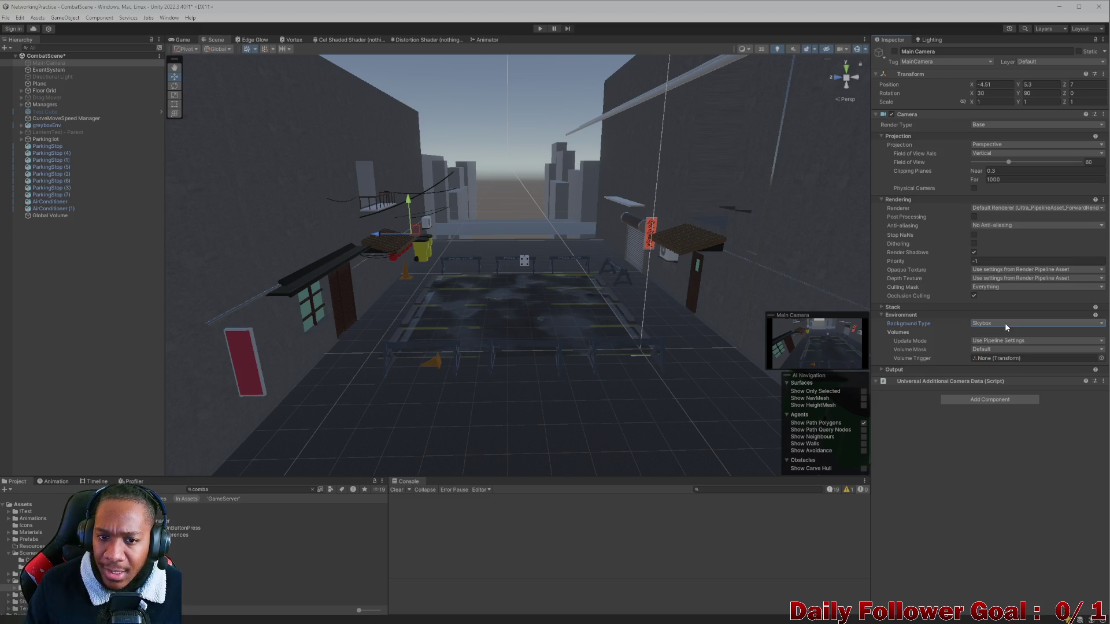
click(1000, 323)
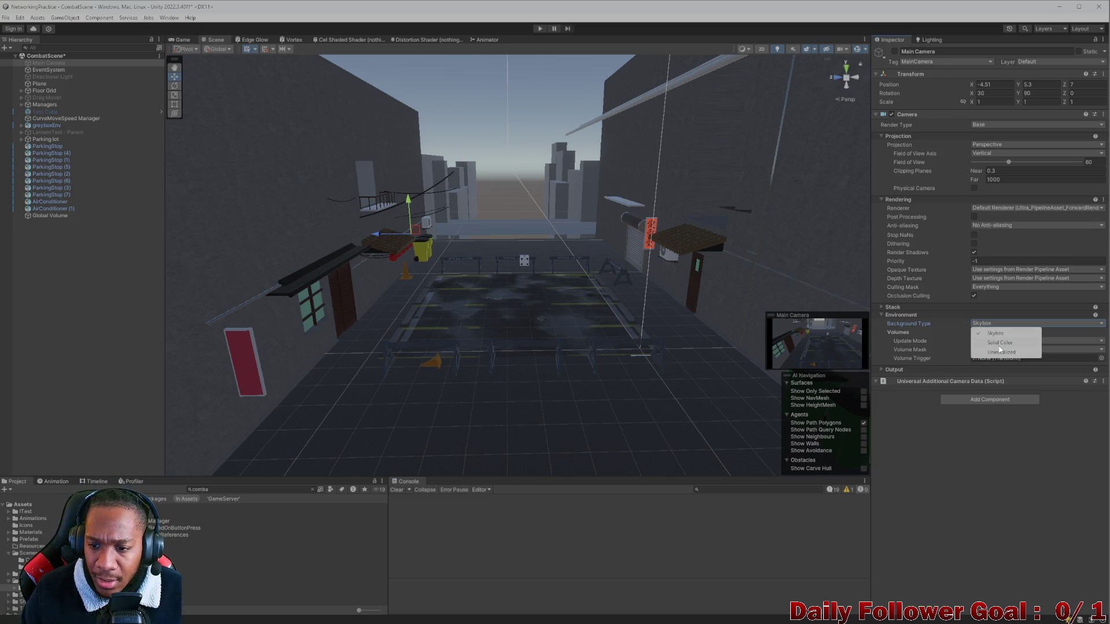
click(999, 347)
click(999, 328)
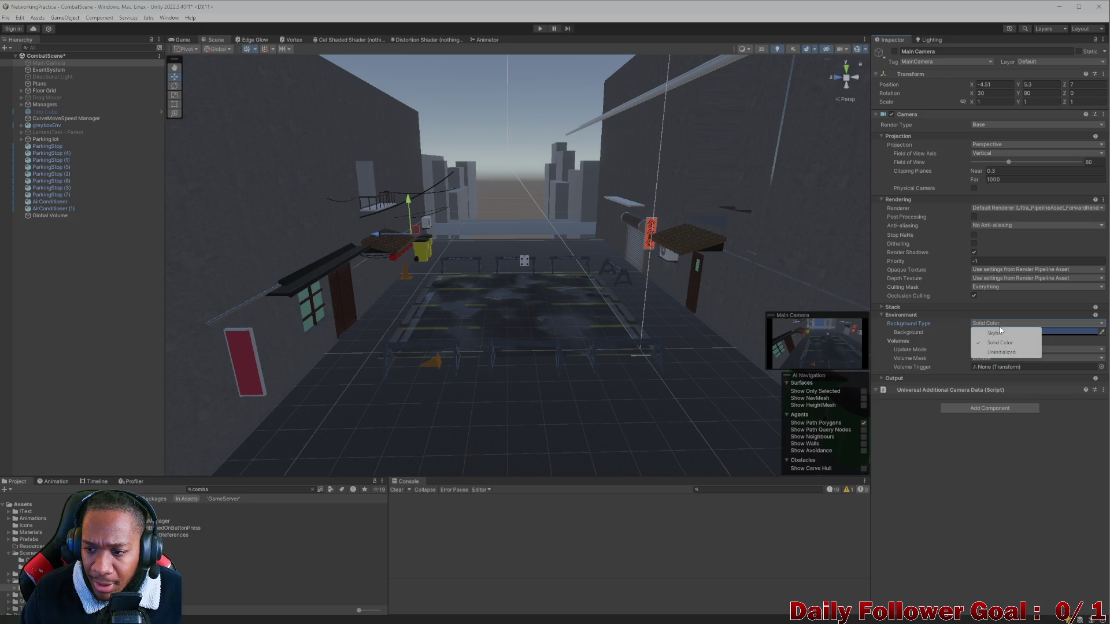
click(994, 353)
click(995, 322)
click(993, 333)
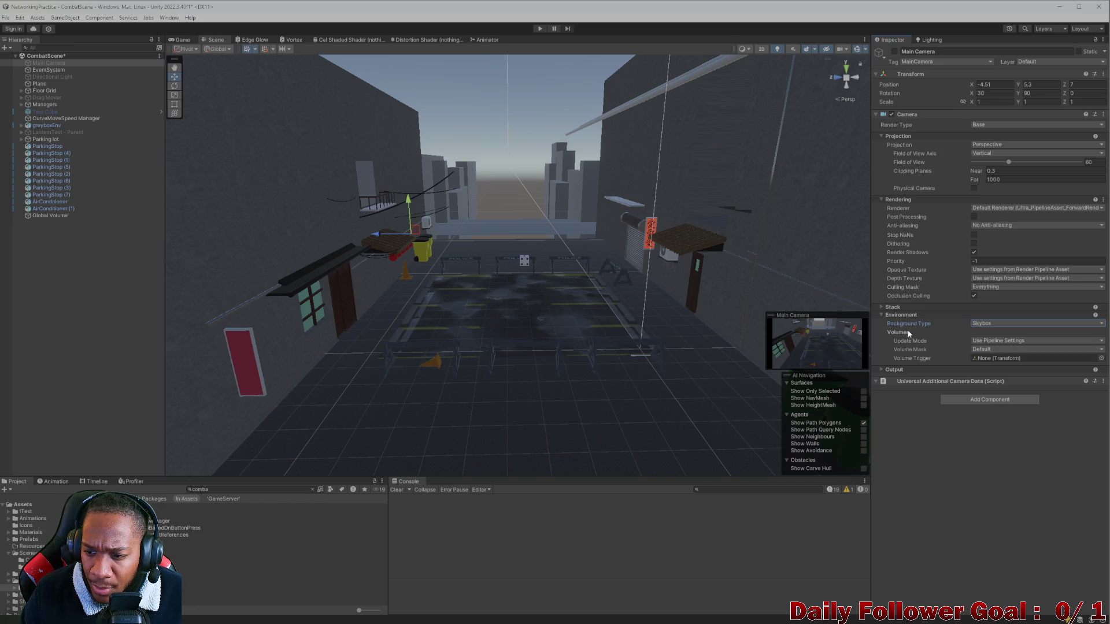
Keep Use Pipeline Settings volume updates and the Default volume mask, then deselect the camera
click(988, 343)
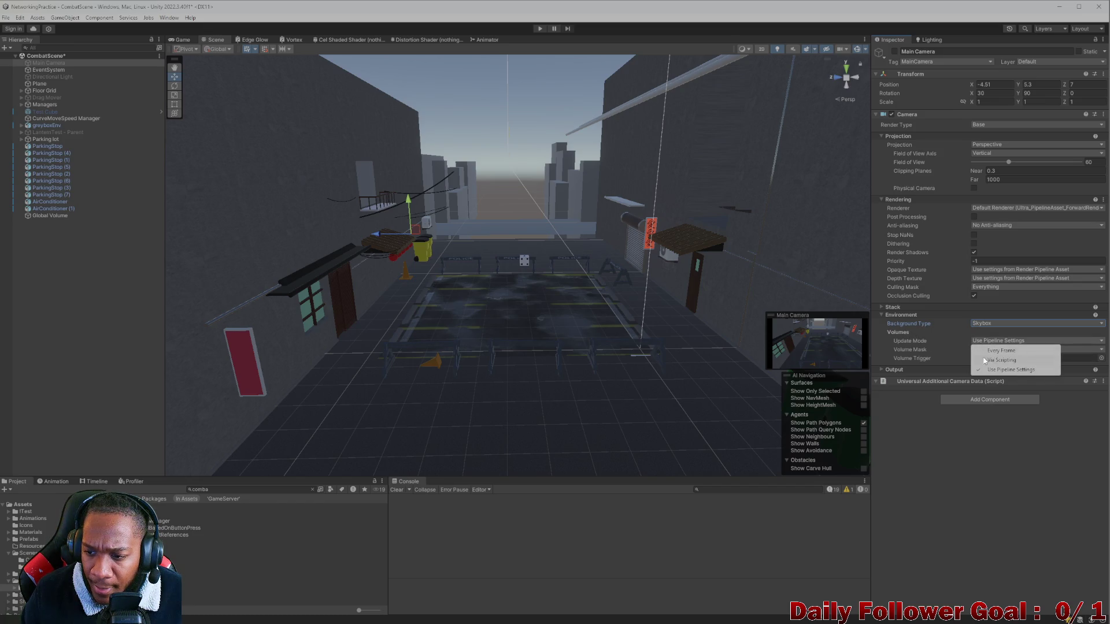
click(934, 343)
click(983, 349)
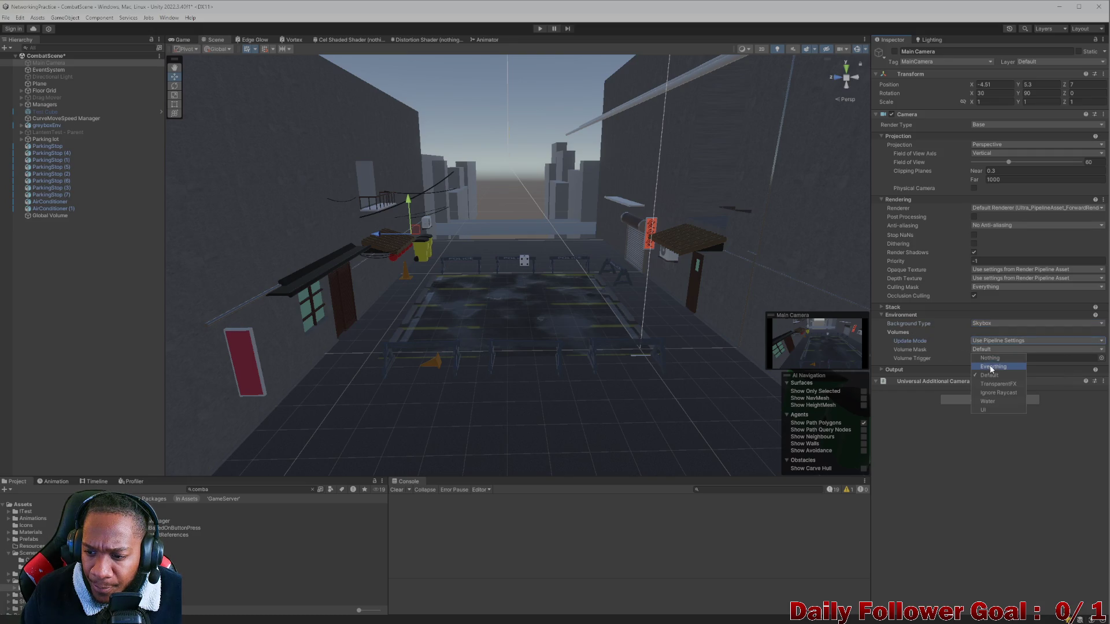
click(924, 349)
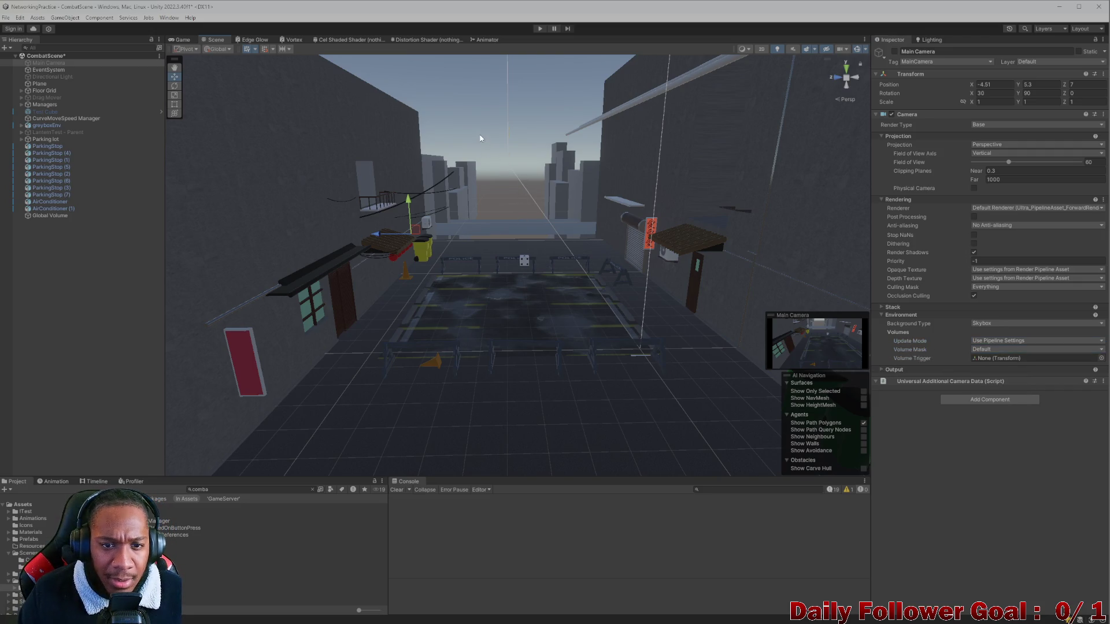
click(408, 167)
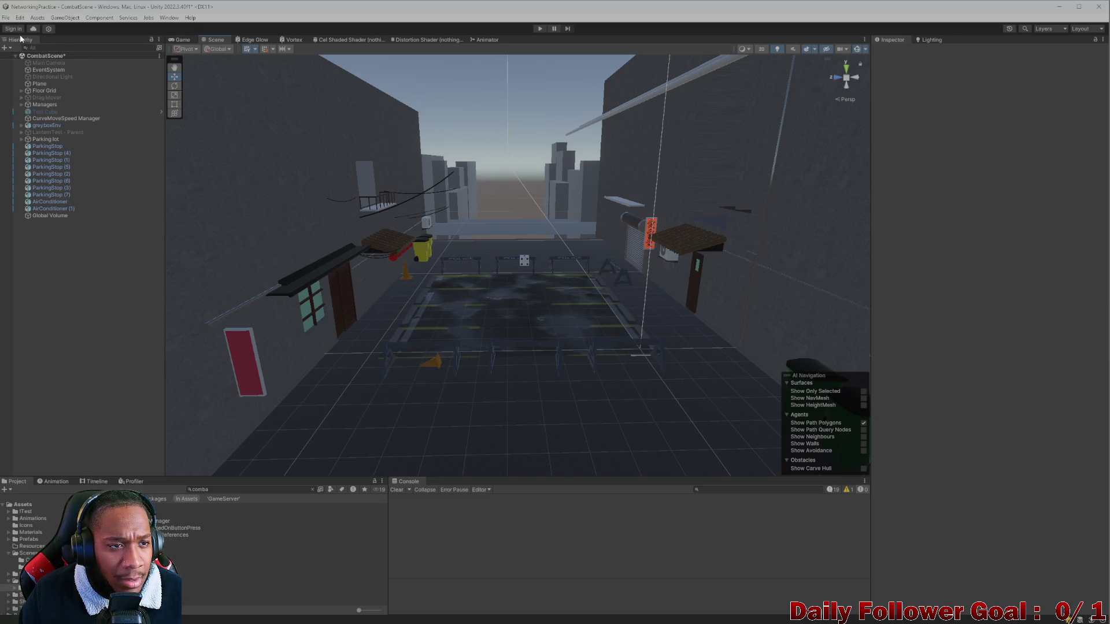
right_click(37, 264)
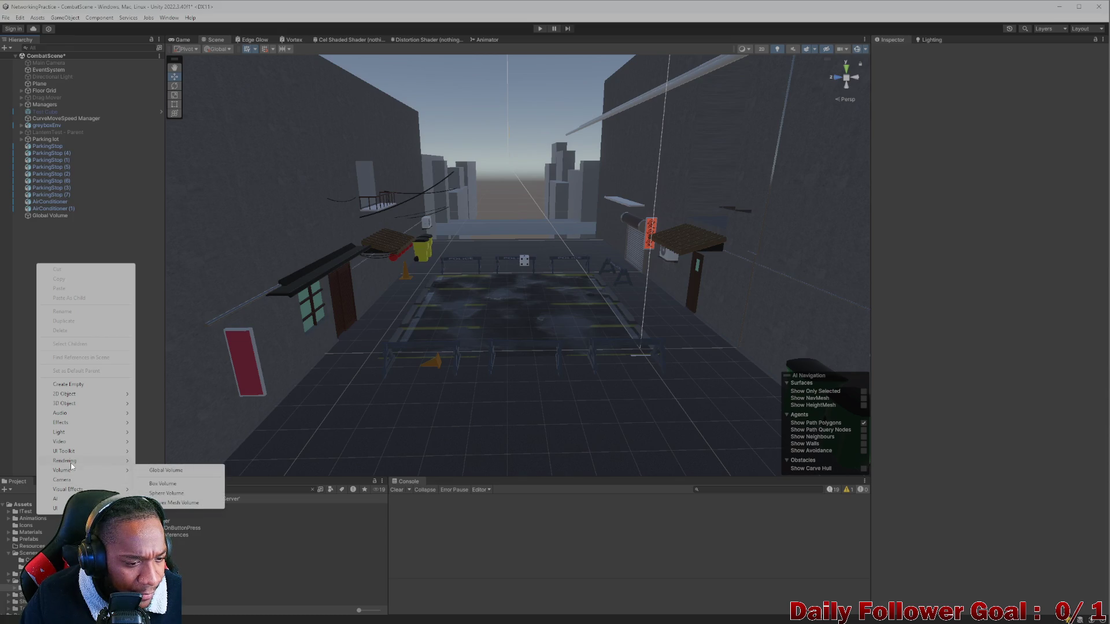
Browse the Project window's Create submenus, including Rendering, without creating anything
mouse_move(71, 462)
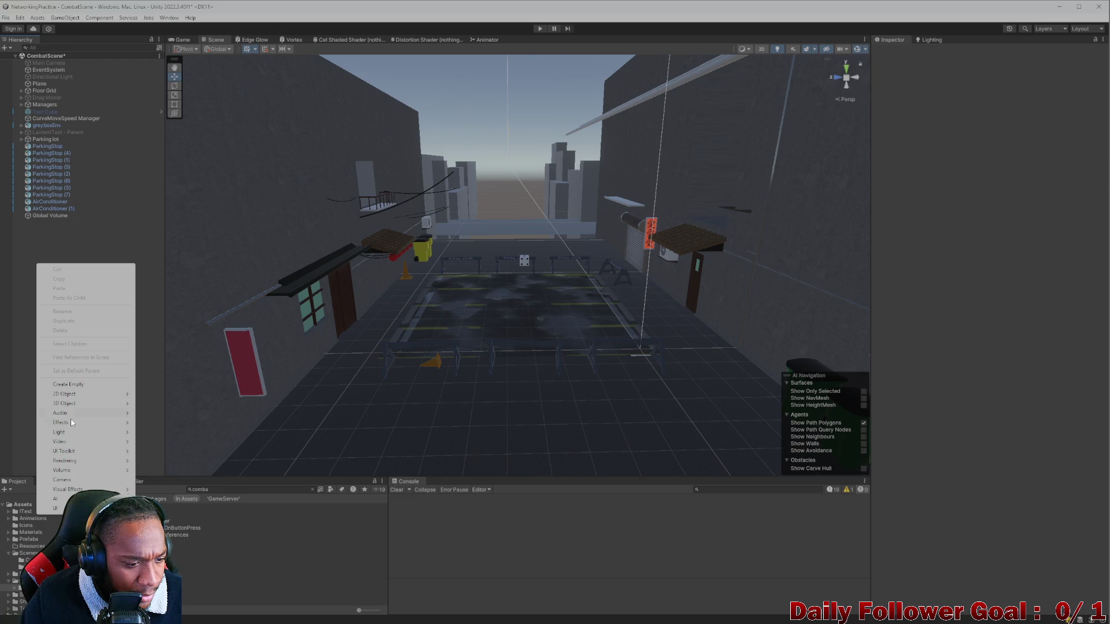
right_click(174, 527)
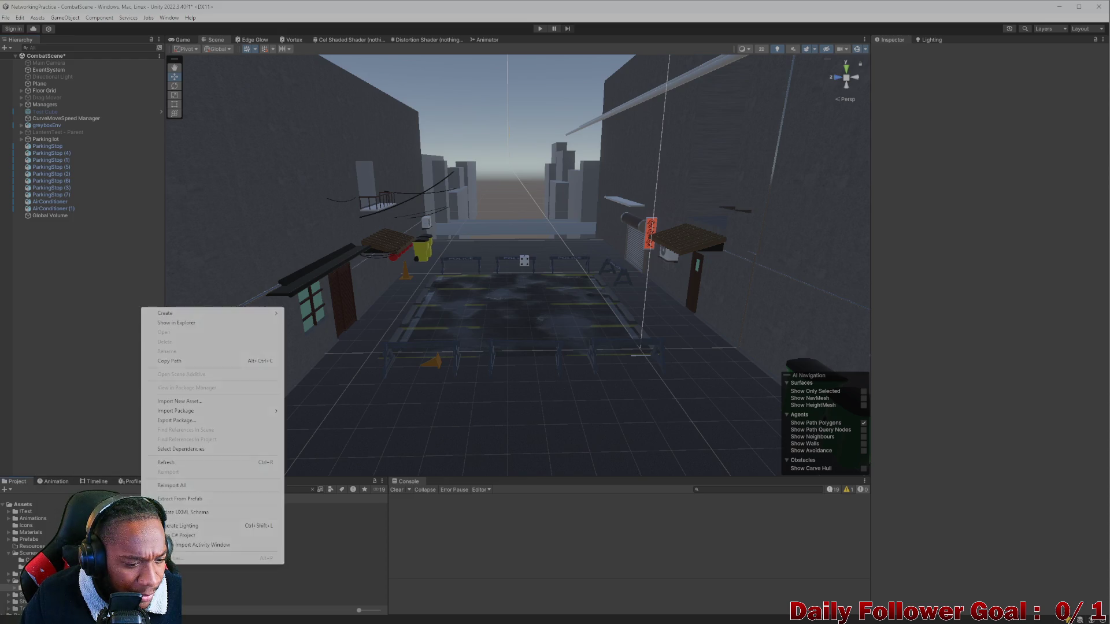
mouse_move(173, 312)
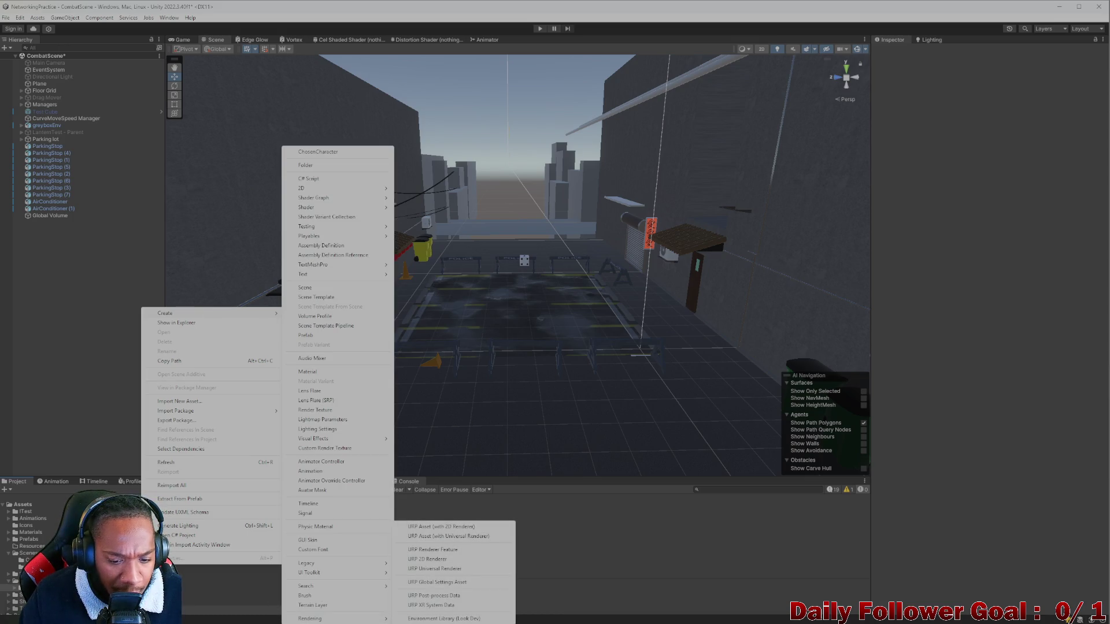
mouse_move(382, 621)
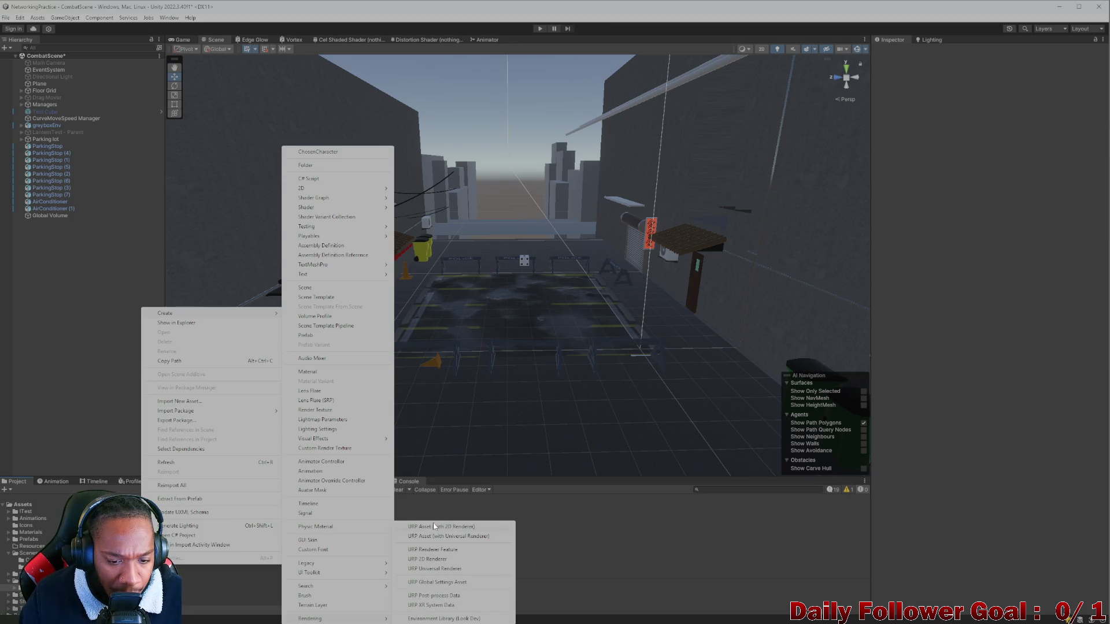
mouse_move(312, 577)
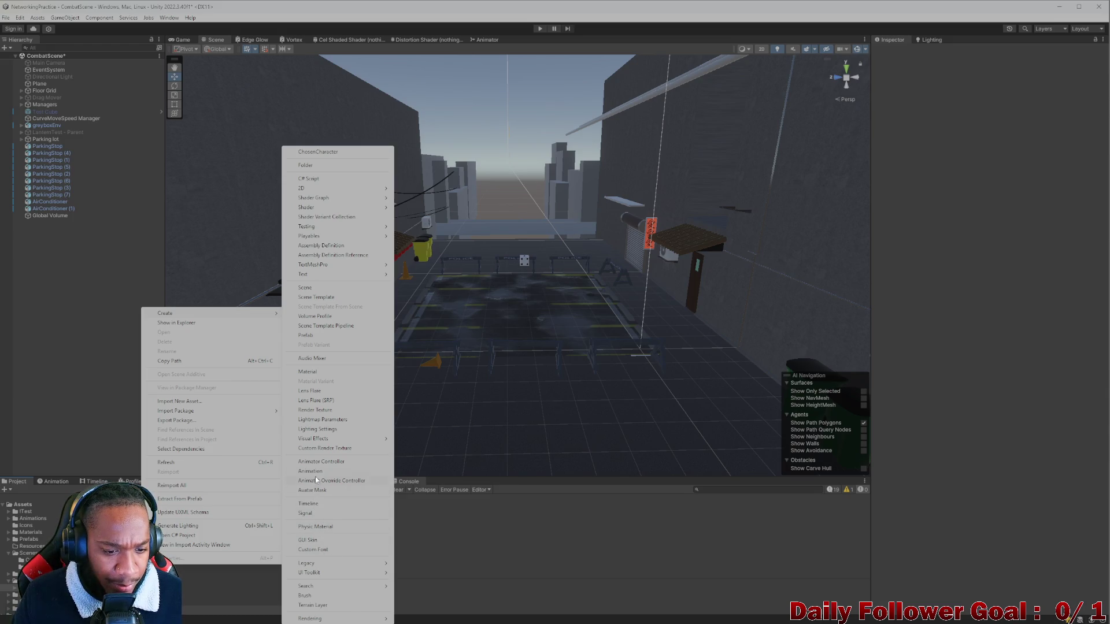
mouse_move(326, 437)
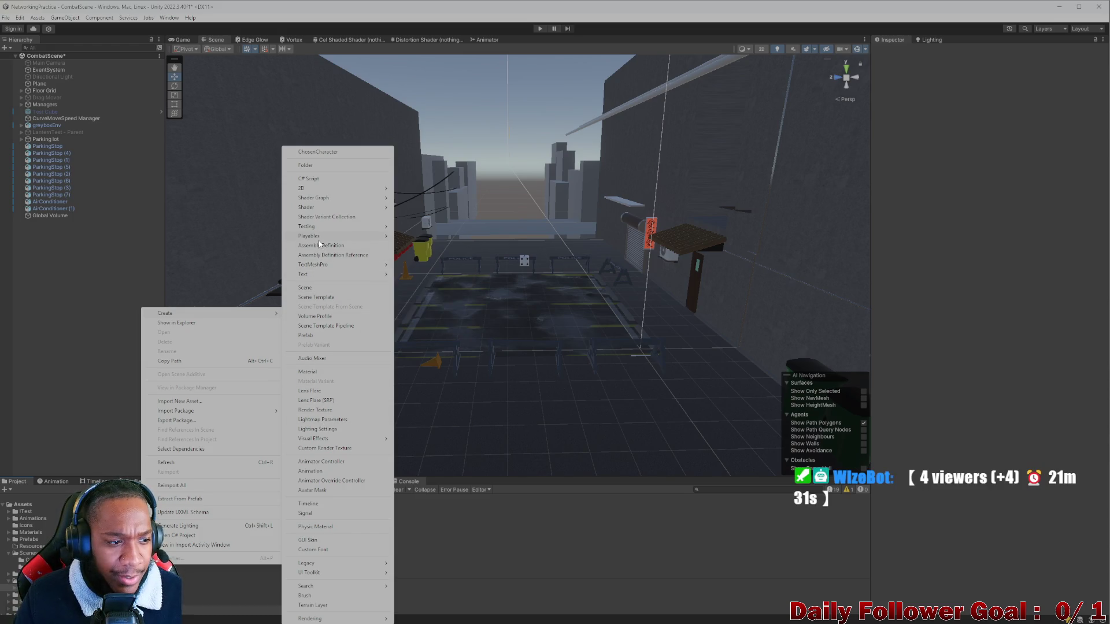
mouse_move(318, 239)
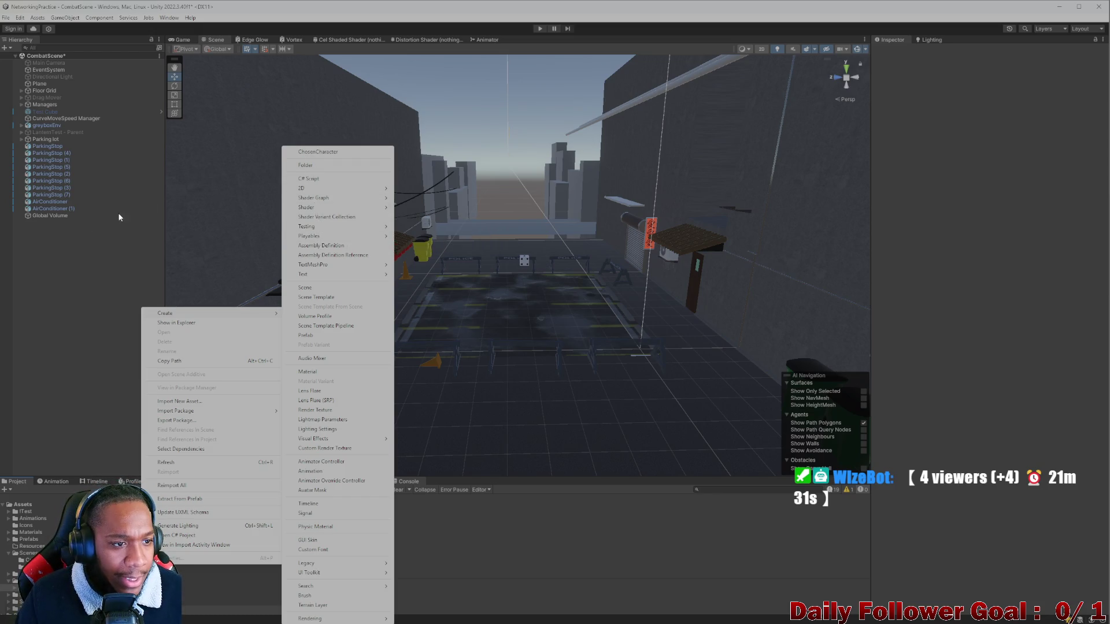
click(33, 298)
right_click(48, 286)
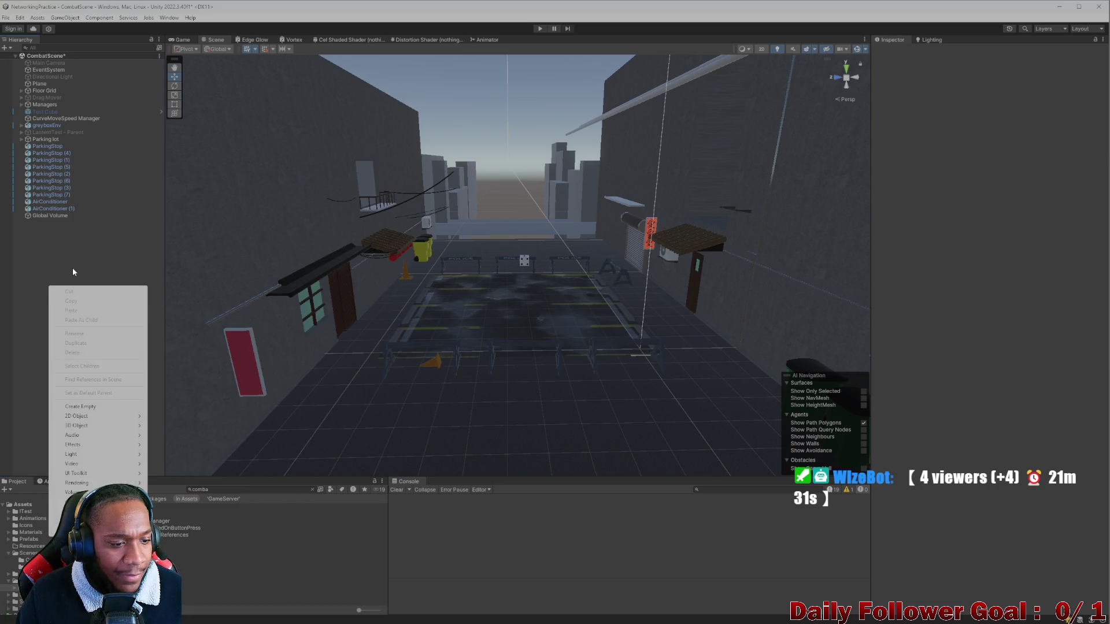
click(72, 269)
scroll(560, 261, down, 10)
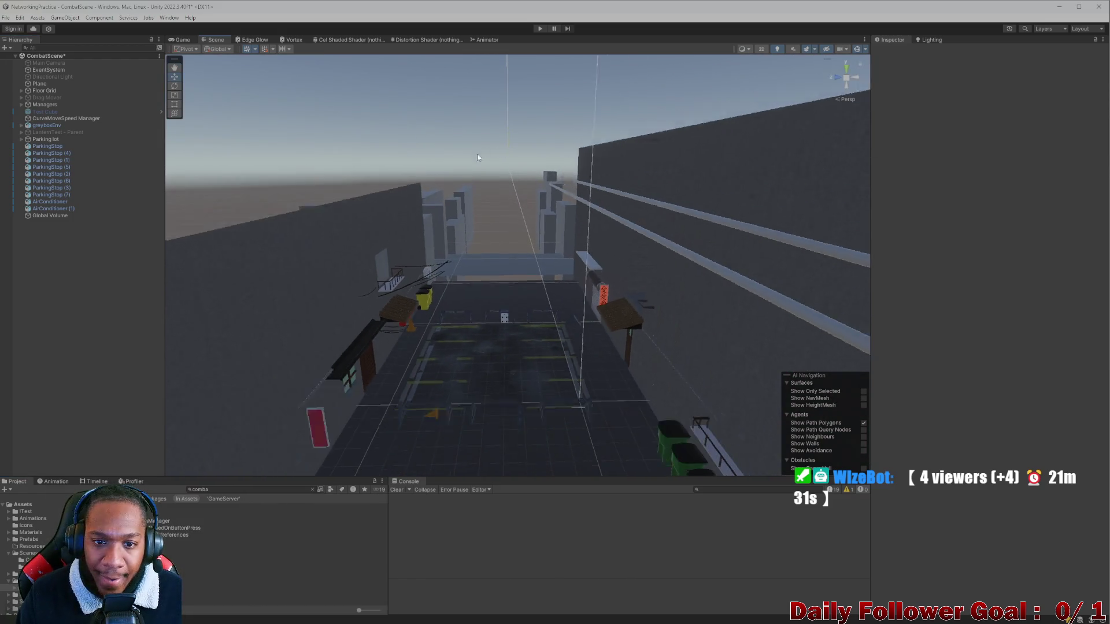
scroll(573, 258, down, 10)
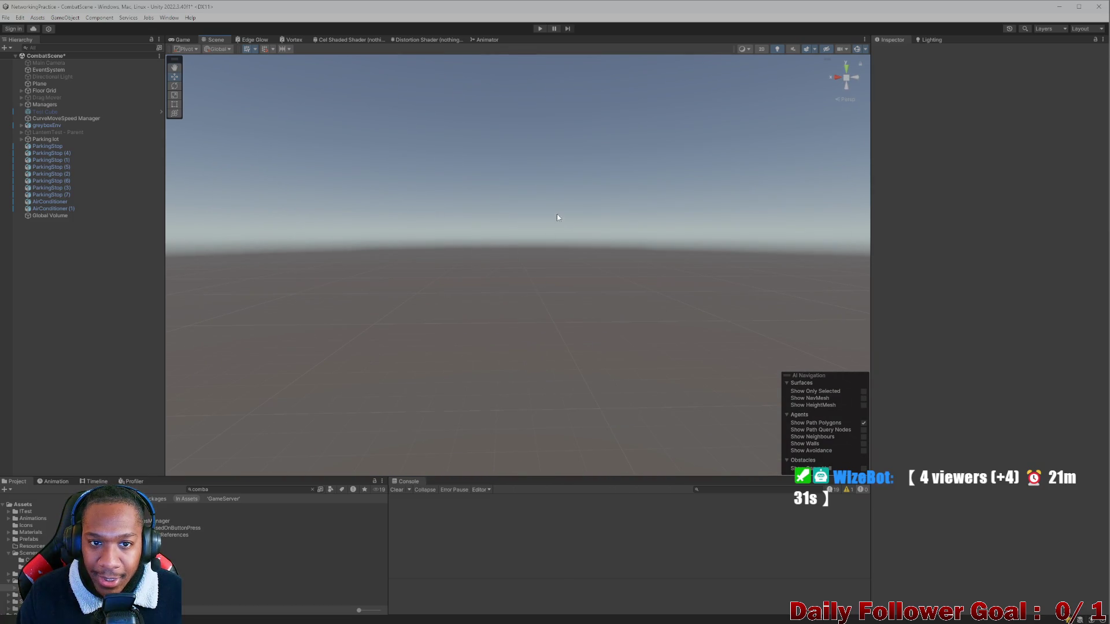
scroll(575, 389, up, 10)
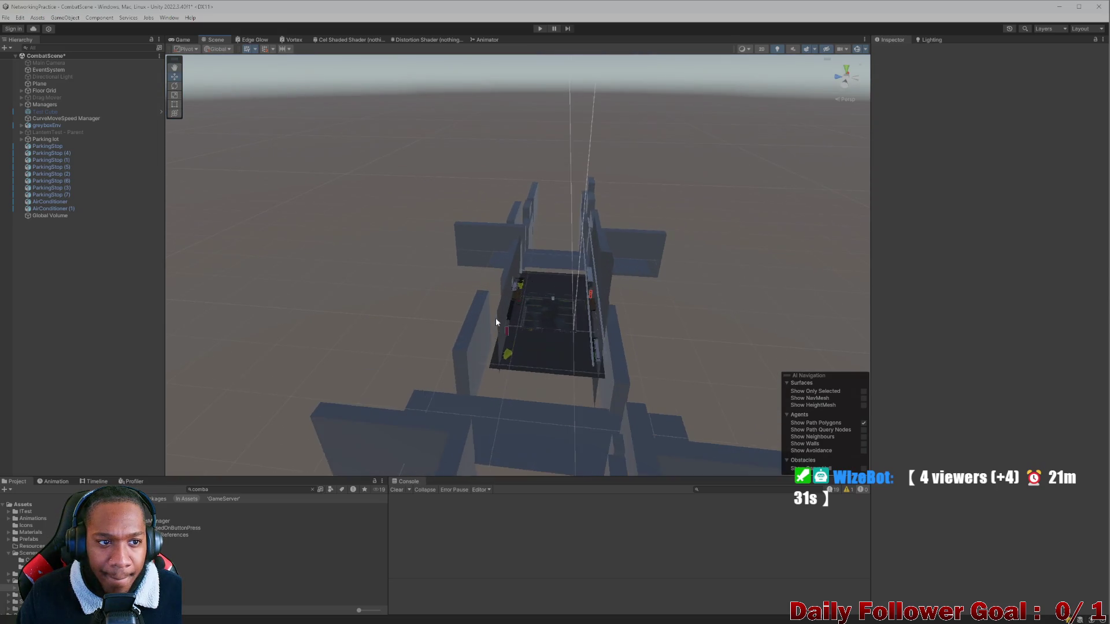
scroll(496, 322, up, 10)
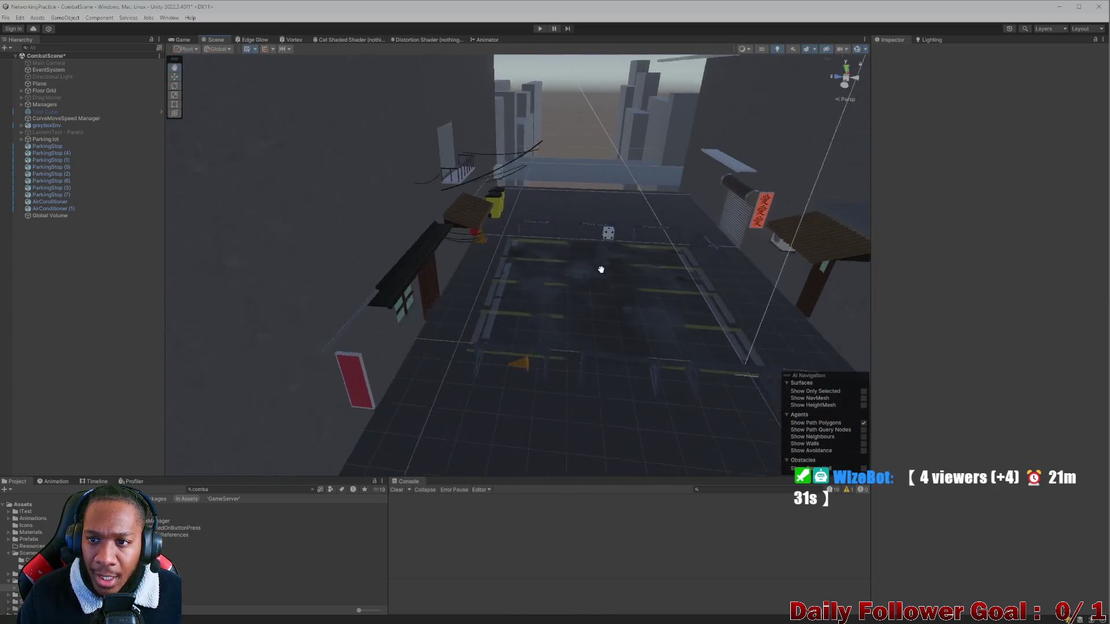
scroll(604, 271, down, 2)
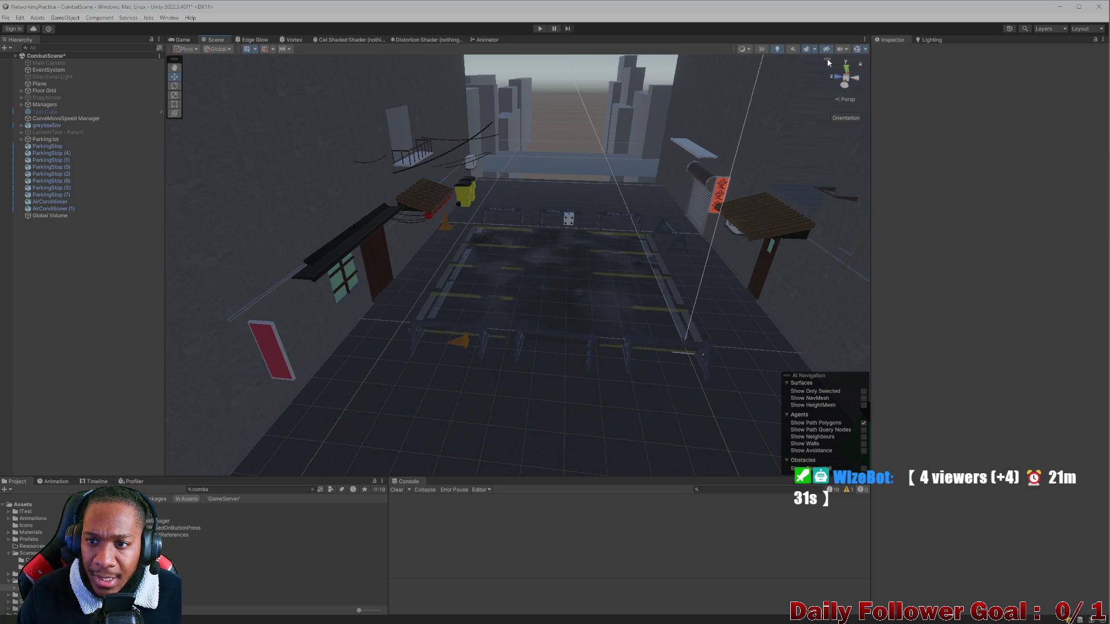
scroll(570, 249, up, 3)
scroll(571, 249, up, 3)
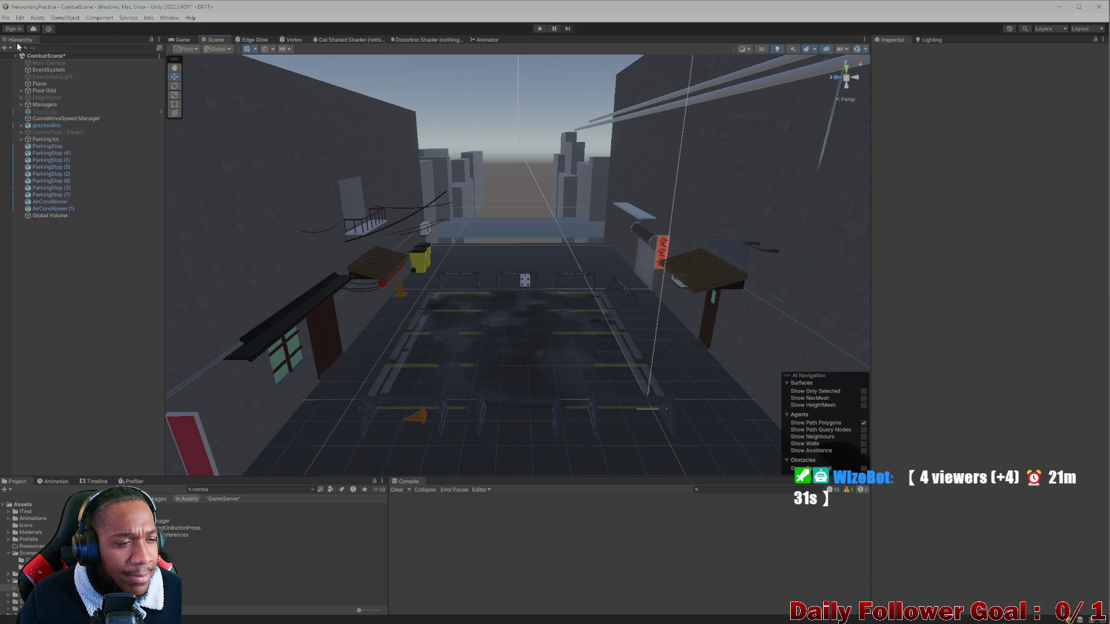
click(51, 69)
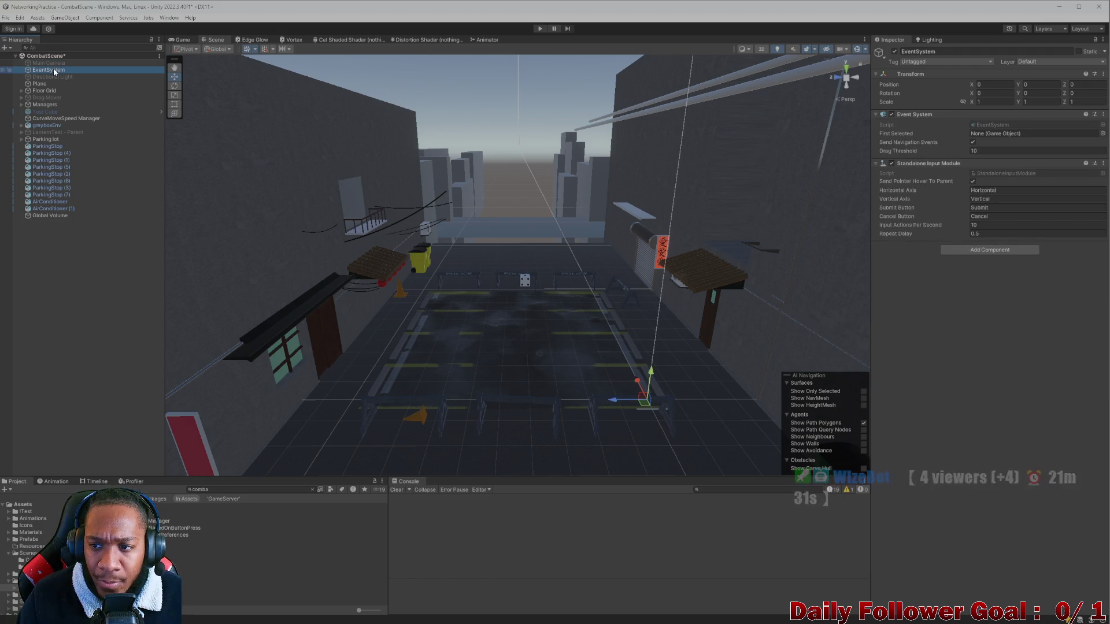
key(Up)
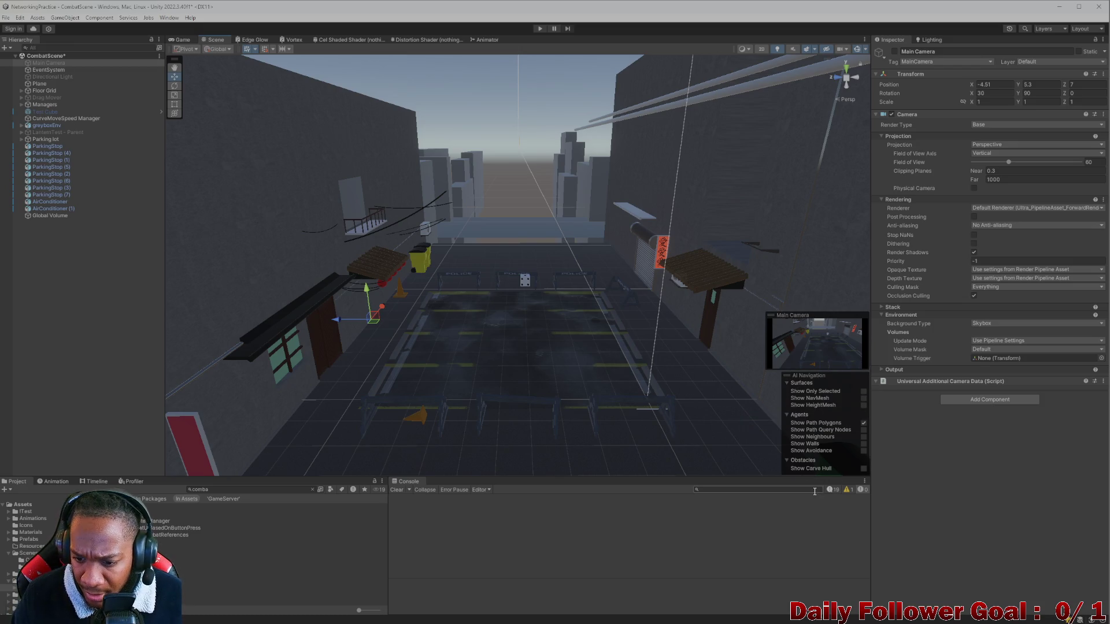
click(990, 324)
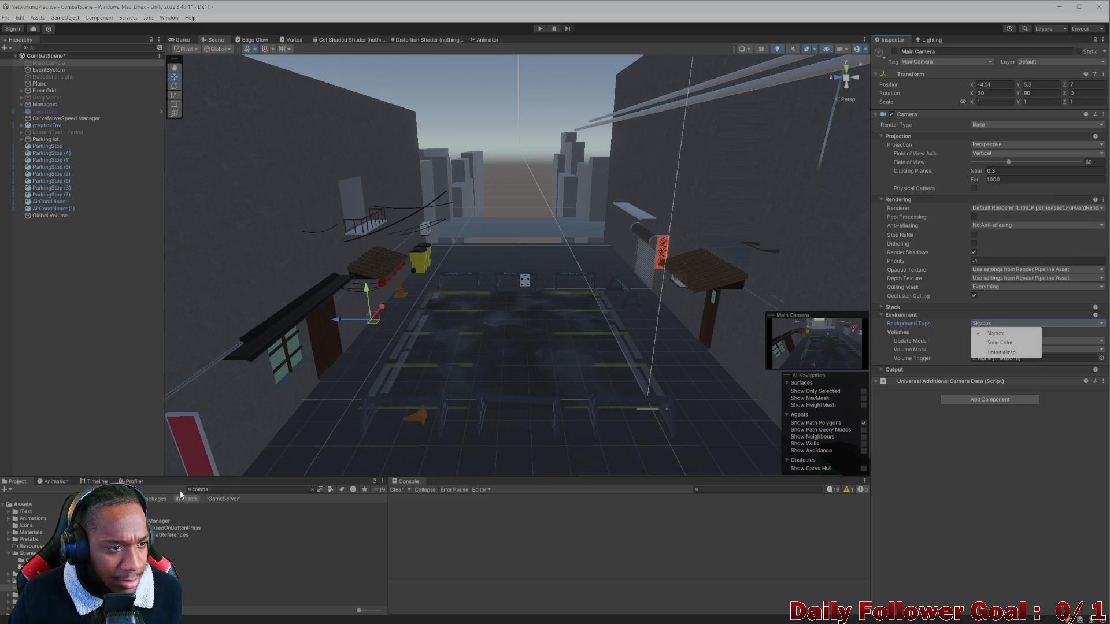
click(64, 242)
click(50, 216)
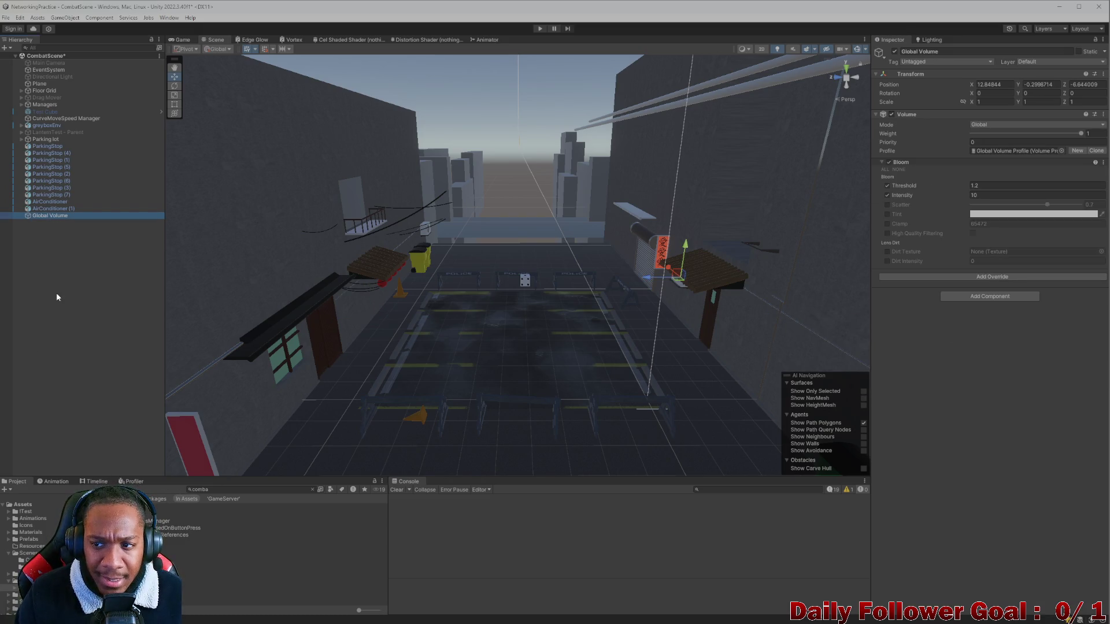
click(69, 248)
click(65, 216)
click(98, 290)
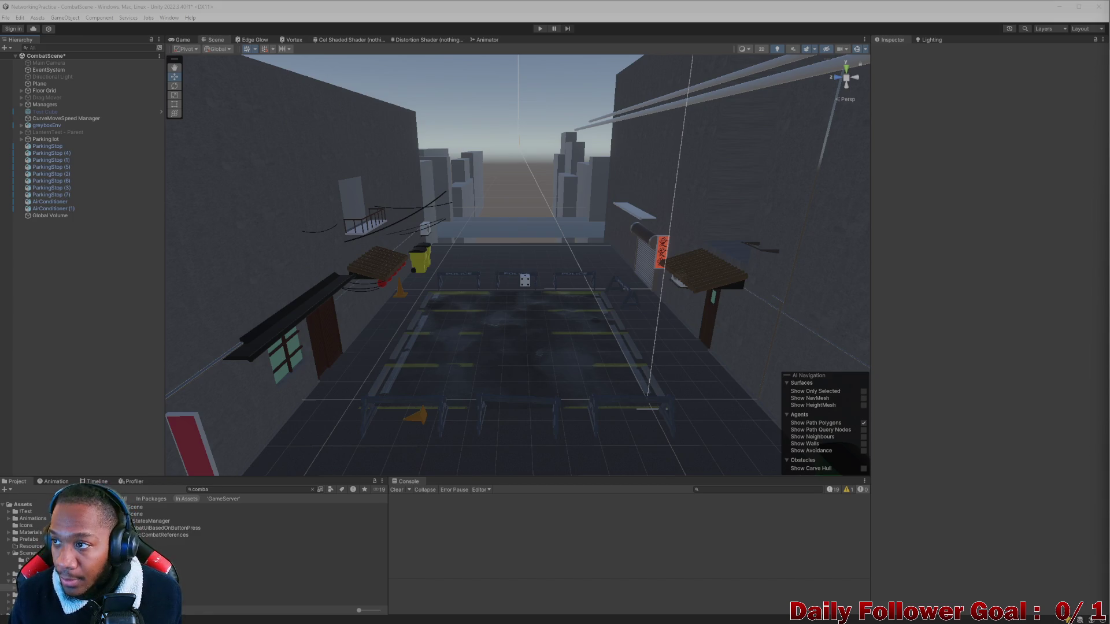
mouse_move(828, 271)
mouse_down()
mouse_move(787, 20)
mouse_move(703, 4)
mouse_up()
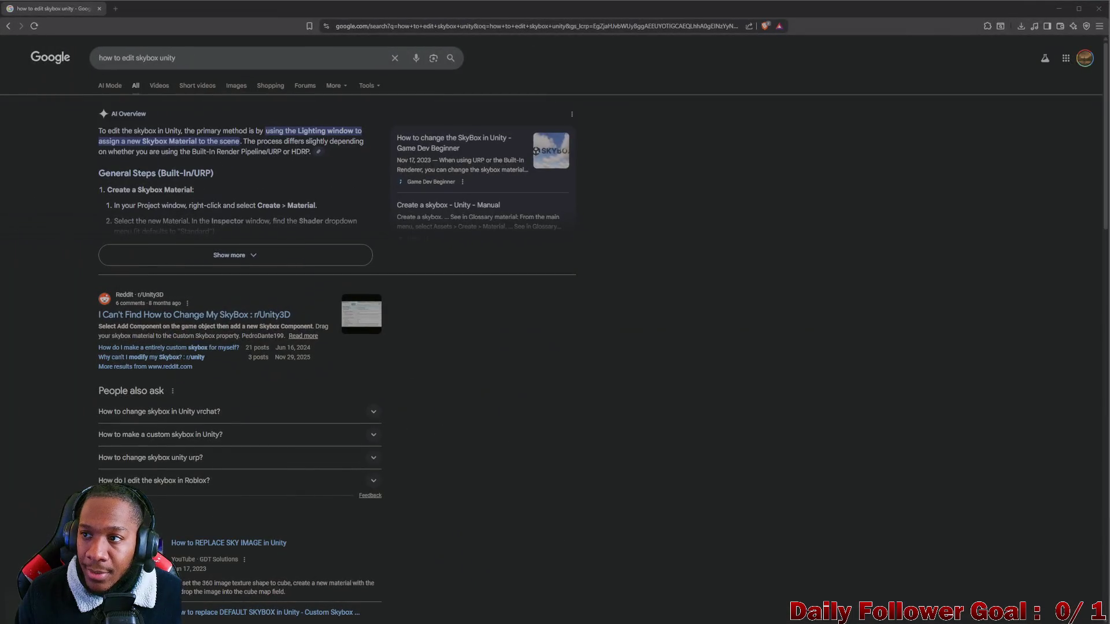
Read the Reddit thread's Window > Rendering > Lighting skybox tip and return to Unity
click(201, 315)
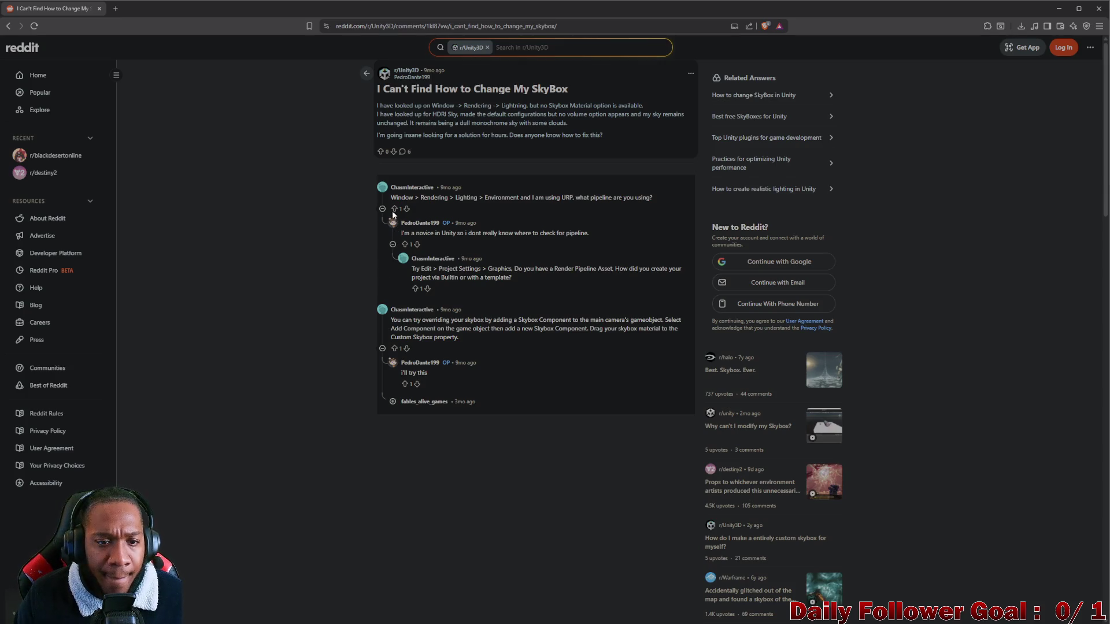
drag(420, 197, 554, 194)
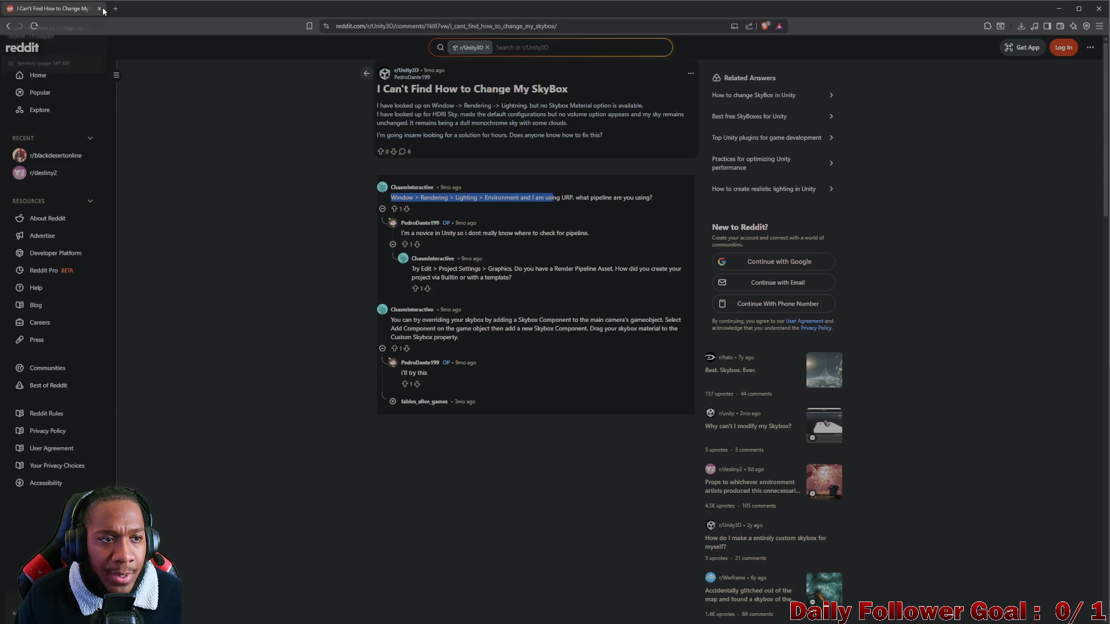
click(1059, 9)
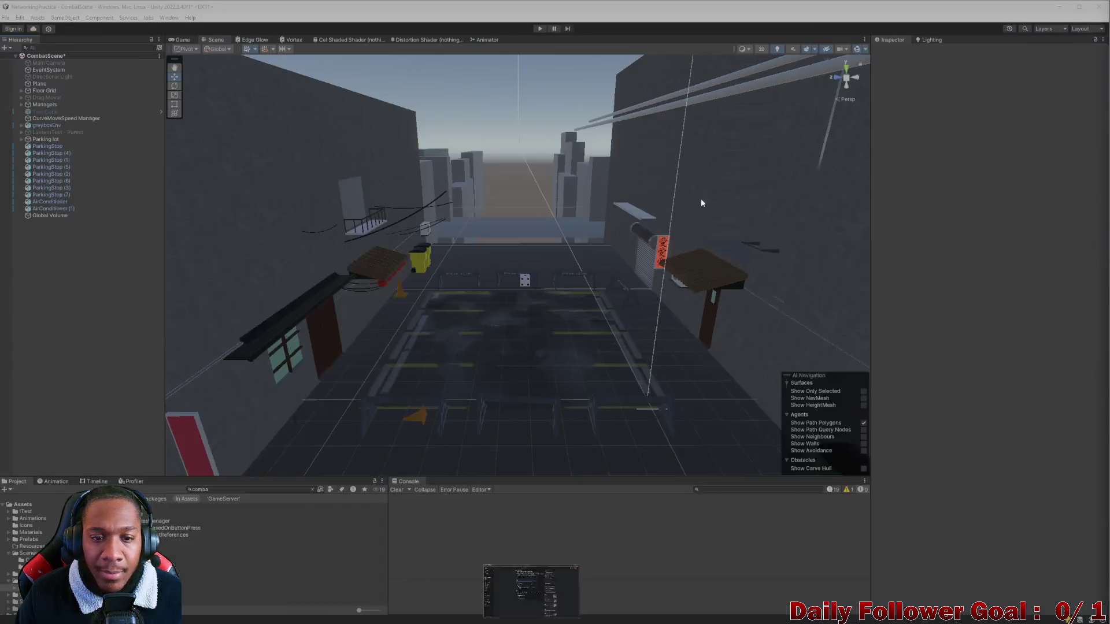
Open the Lighting window's Environment settings and check the skybox material and sun source
click(169, 18)
mouse_move(195, 86)
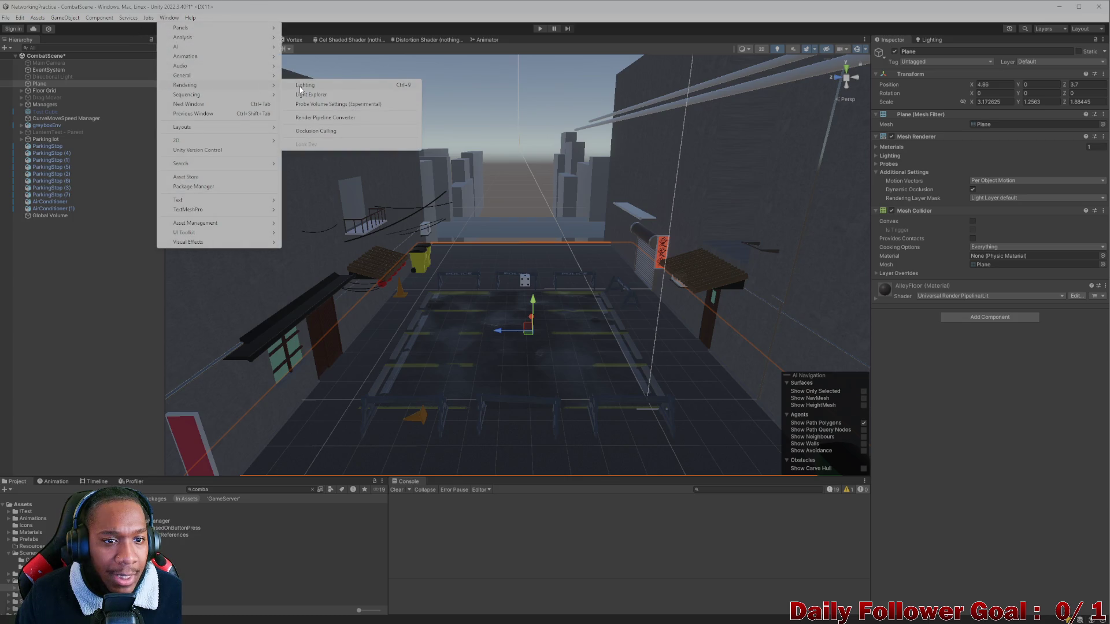
click(299, 85)
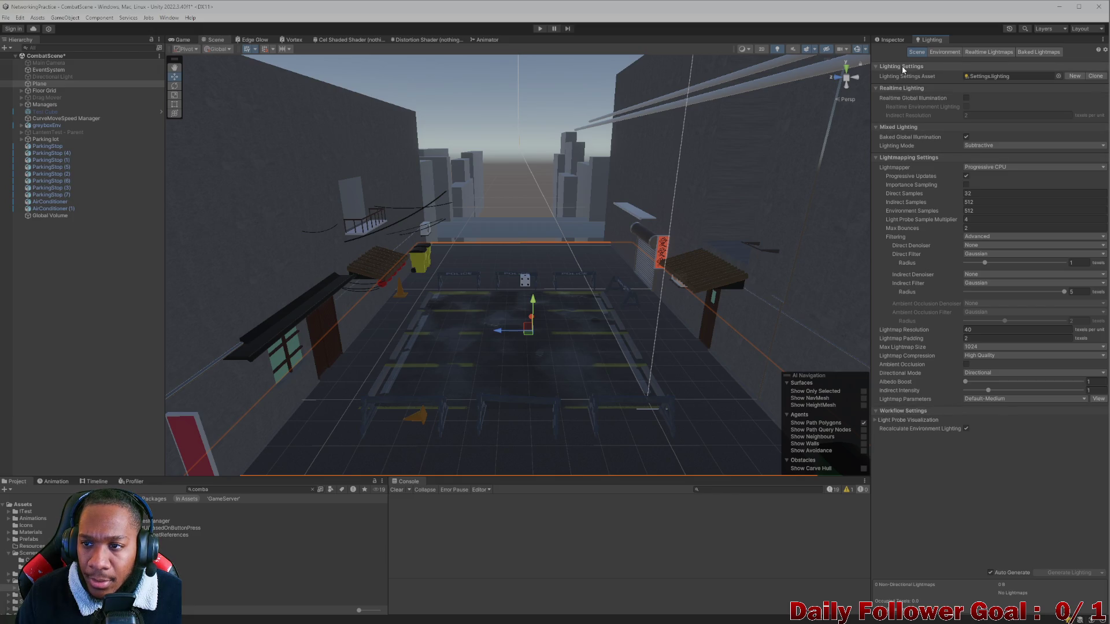
click(932, 51)
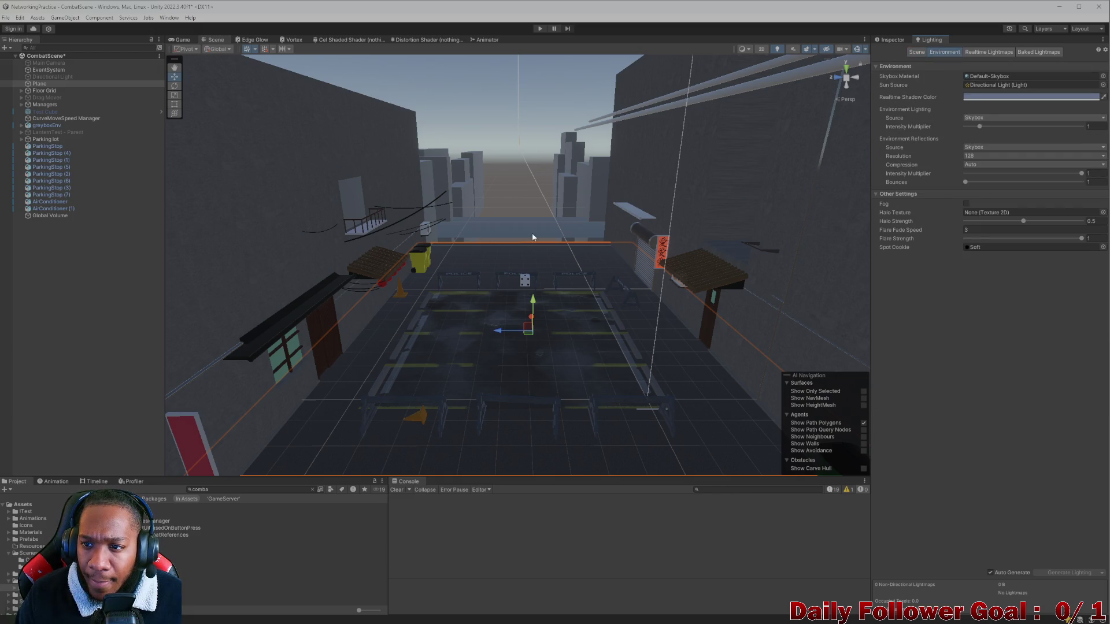
scroll(531, 233, up, 5)
click(975, 75)
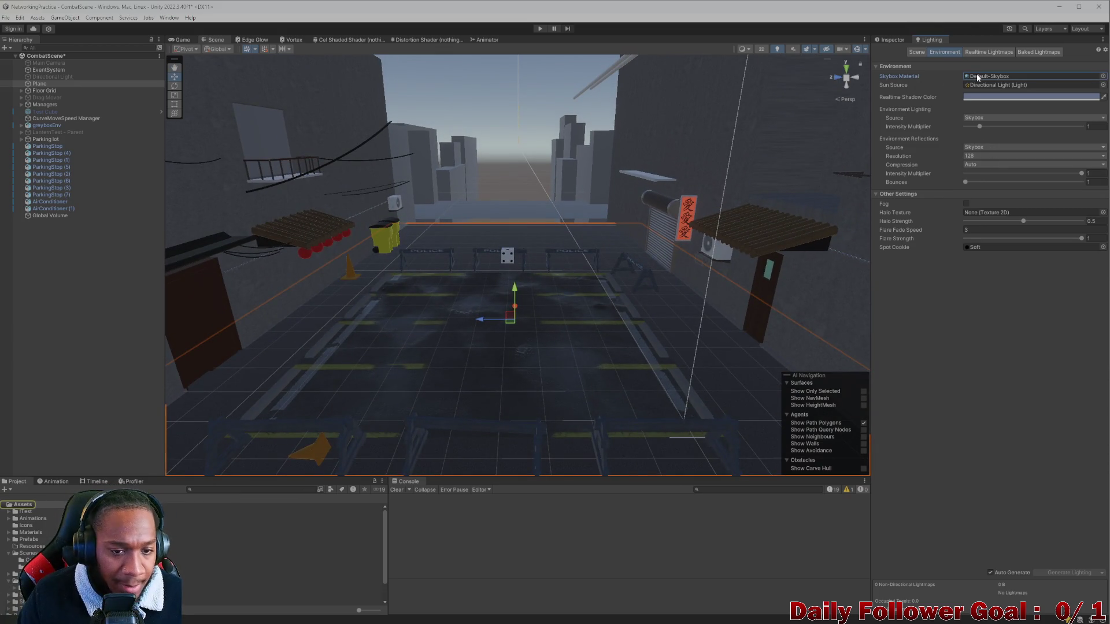
click(992, 84)
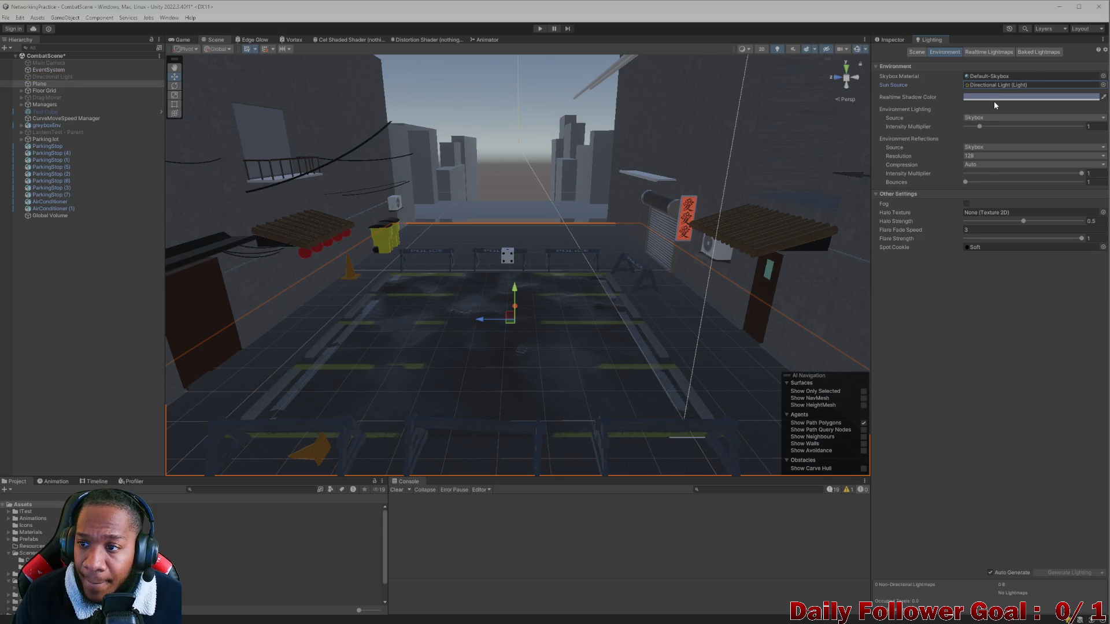
Try a bluer realtime shadow colour, revert it, and raise Intensity Multiplier to 8
click(991, 98)
mouse_move(1028, 153)
mouse_down()
mouse_move(1036, 169)
mouse_move(1038, 159)
mouse_up()
key(ctrl+z)
click(1085, 92)
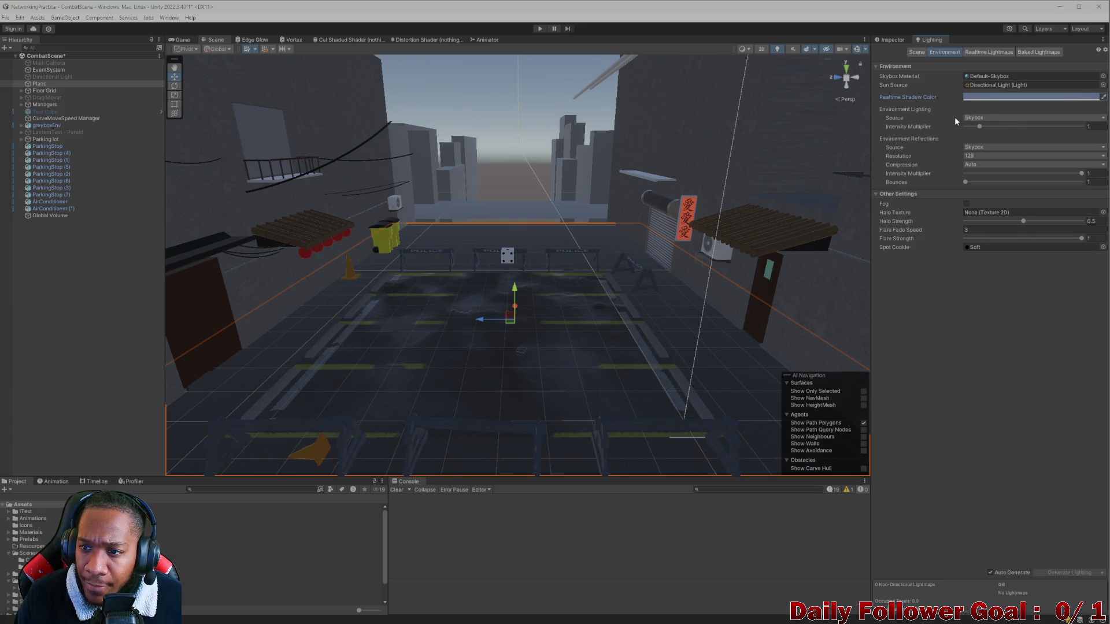
drag(977, 126, 1082, 128)
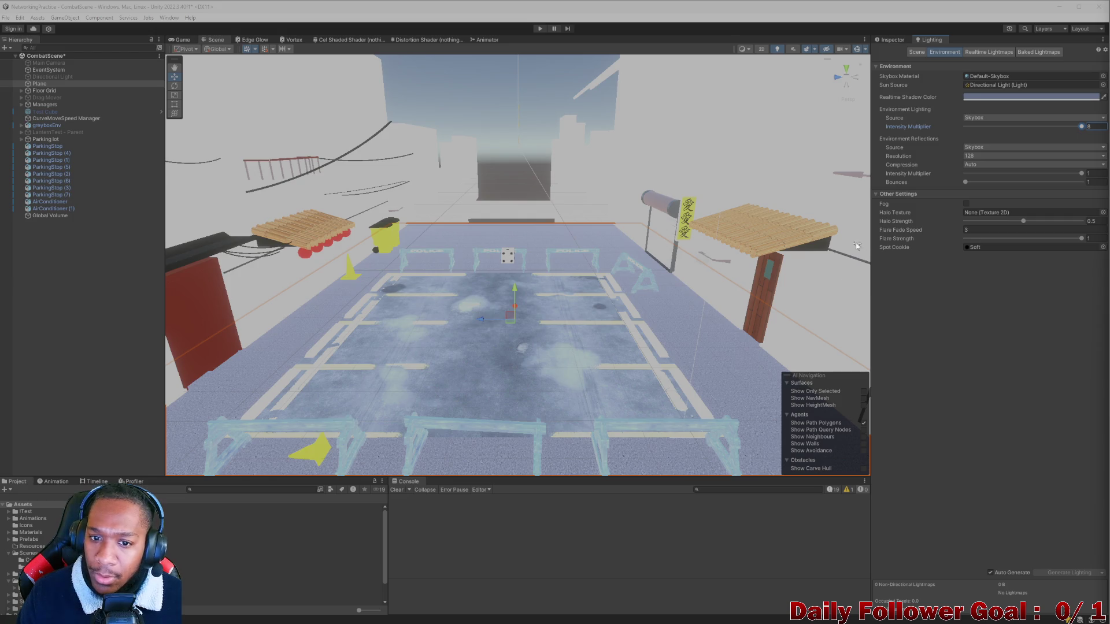
Reset the environment Intensity Multiplier to 1, then drop it to 0 and view the darkened alley
key(ctrl+z)
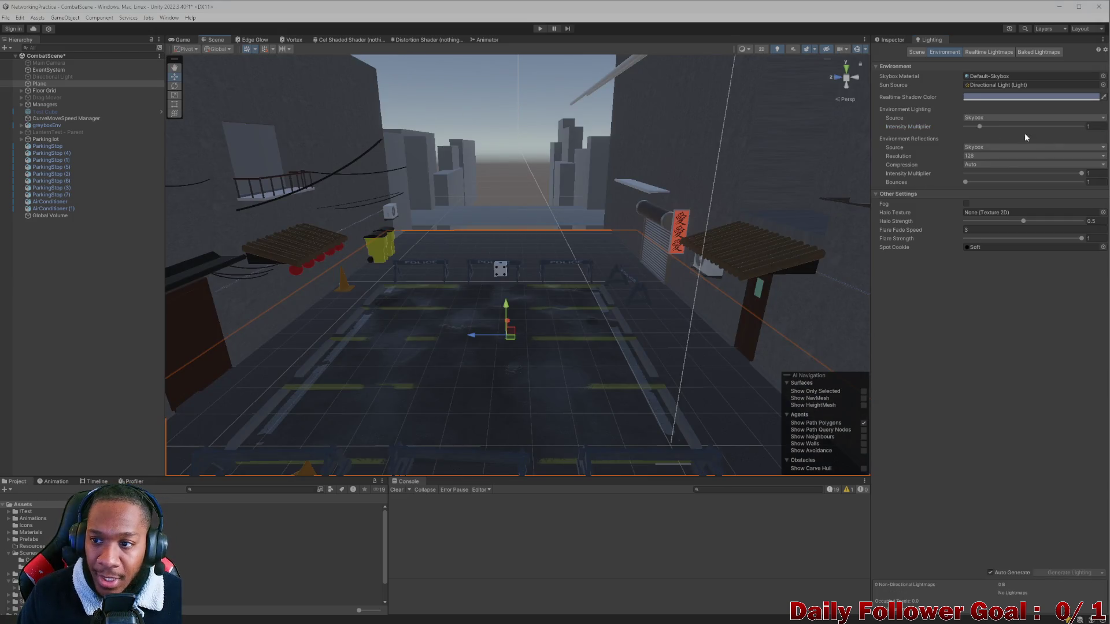
drag(978, 127, 964, 133)
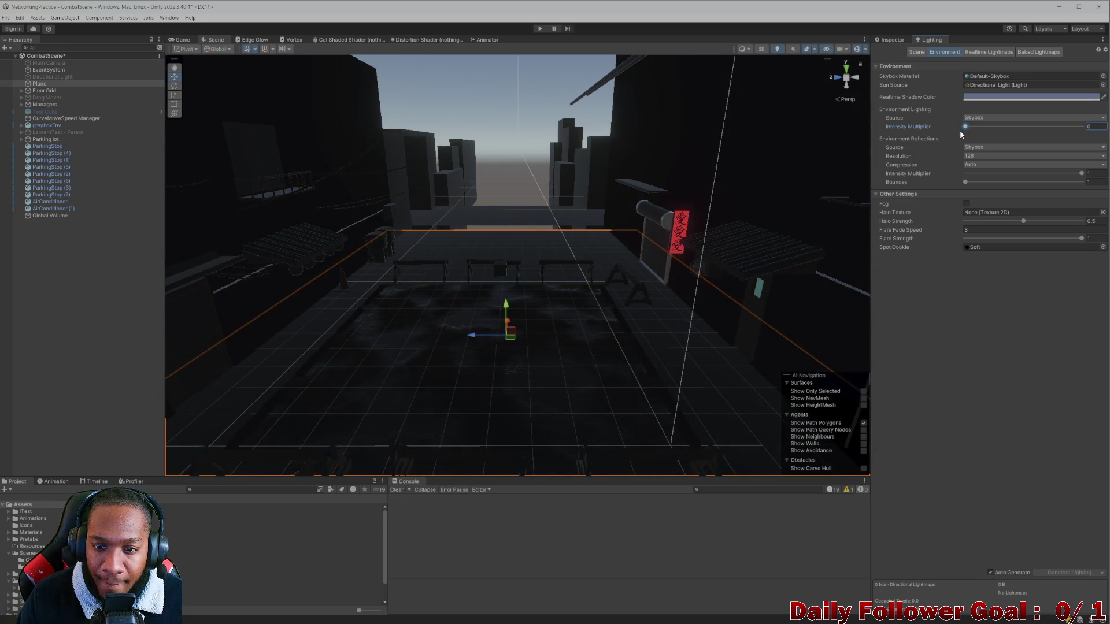
scroll(463, 352, up, 5)
scroll(475, 344, down, 3)
drag(475, 345, 480, 379)
scroll(480, 379, down, 5)
mouse_move(509, 338)
mouse_down()
mouse_move(511, 322)
mouse_move(511, 349)
mouse_move(496, 350)
mouse_move(505, 309)
mouse_move(532, 347)
mouse_move(520, 324)
mouse_move(545, 345)
mouse_move(629, 366)
mouse_move(618, 337)
mouse_up()
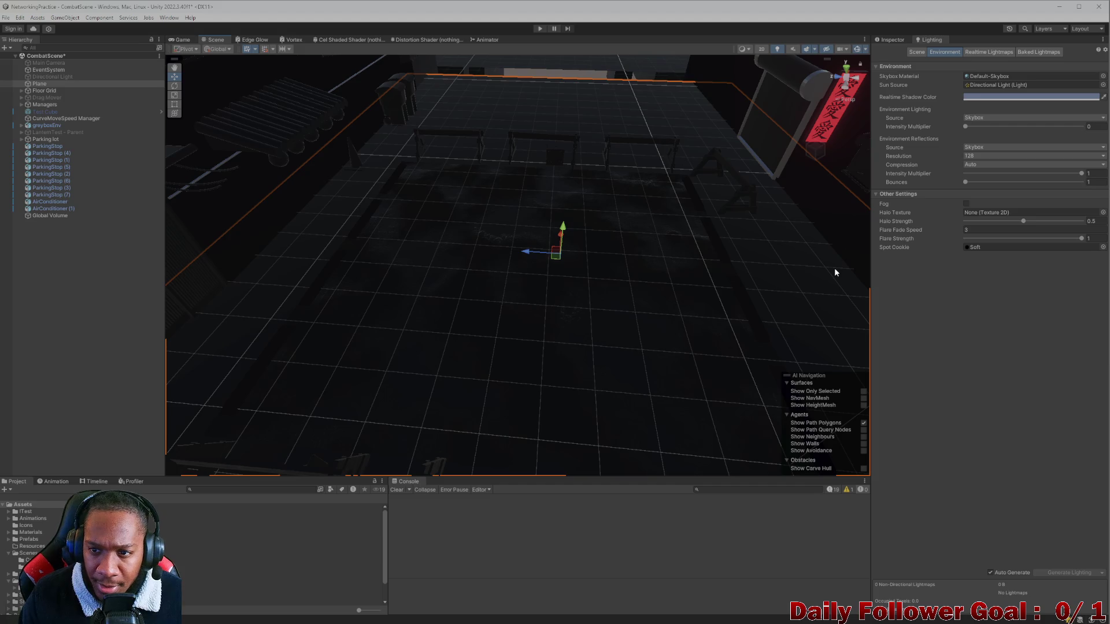
mouse_move(818, 223)
mouse_down()
mouse_move(738, 223)
mouse_move(760, 238)
mouse_up()
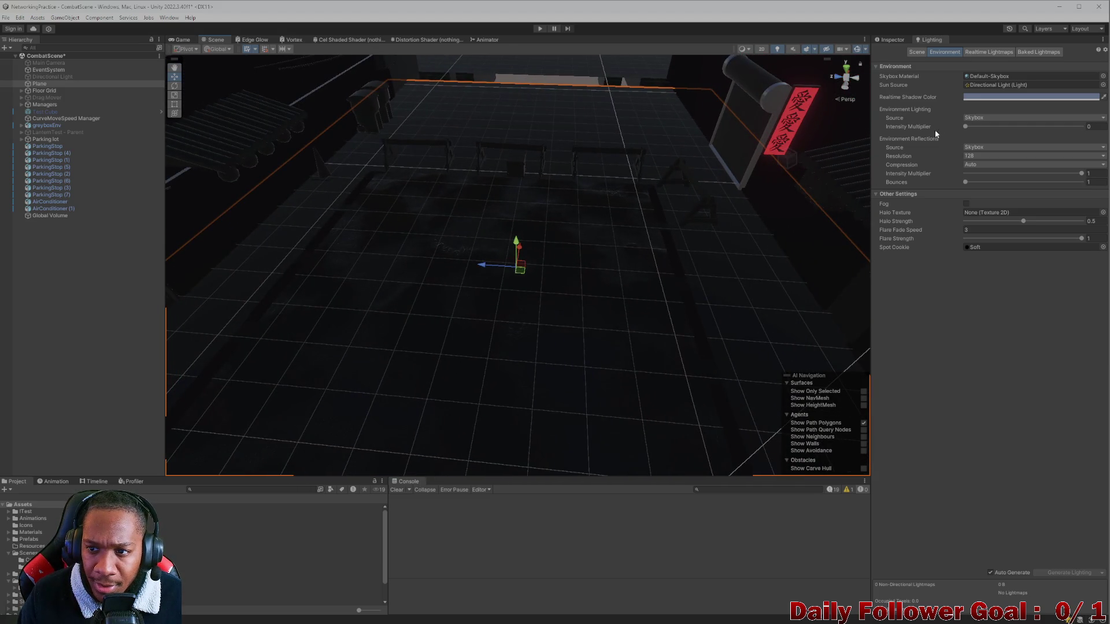
Nudge Intensity Multiplier up to 0.27 and open the Reflections Source options
drag(965, 126, 967, 128)
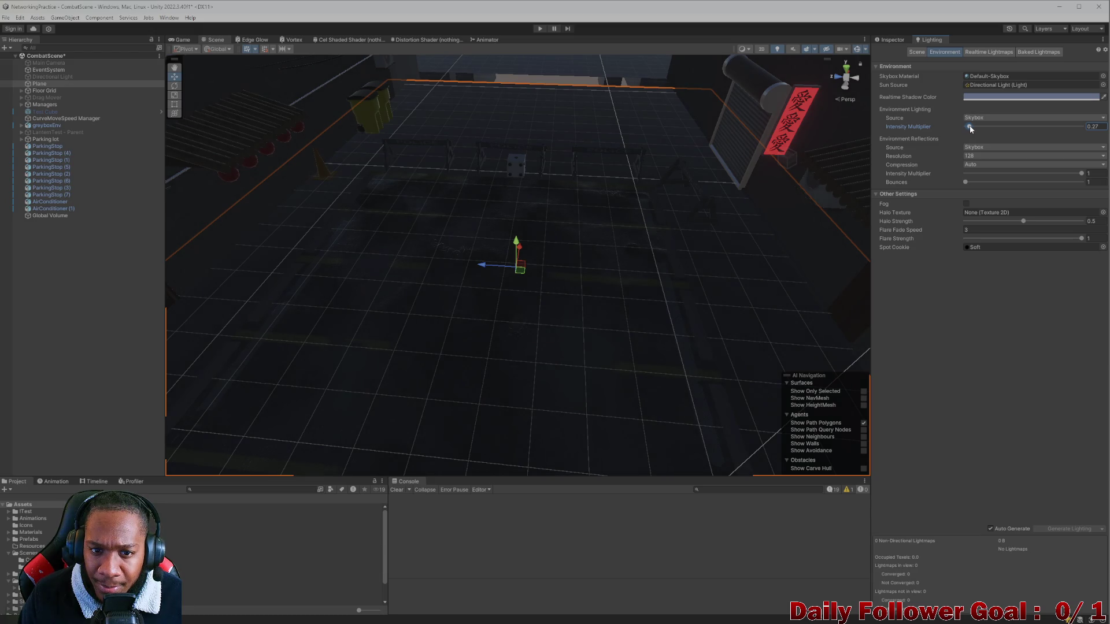
mouse_move(441, 339)
mouse_down()
mouse_move(463, 305)
mouse_move(572, 250)
mouse_move(495, 367)
mouse_move(478, 458)
mouse_move(473, 359)
mouse_move(460, 362)
mouse_move(523, 258)
mouse_move(527, 288)
mouse_move(468, 285)
mouse_up()
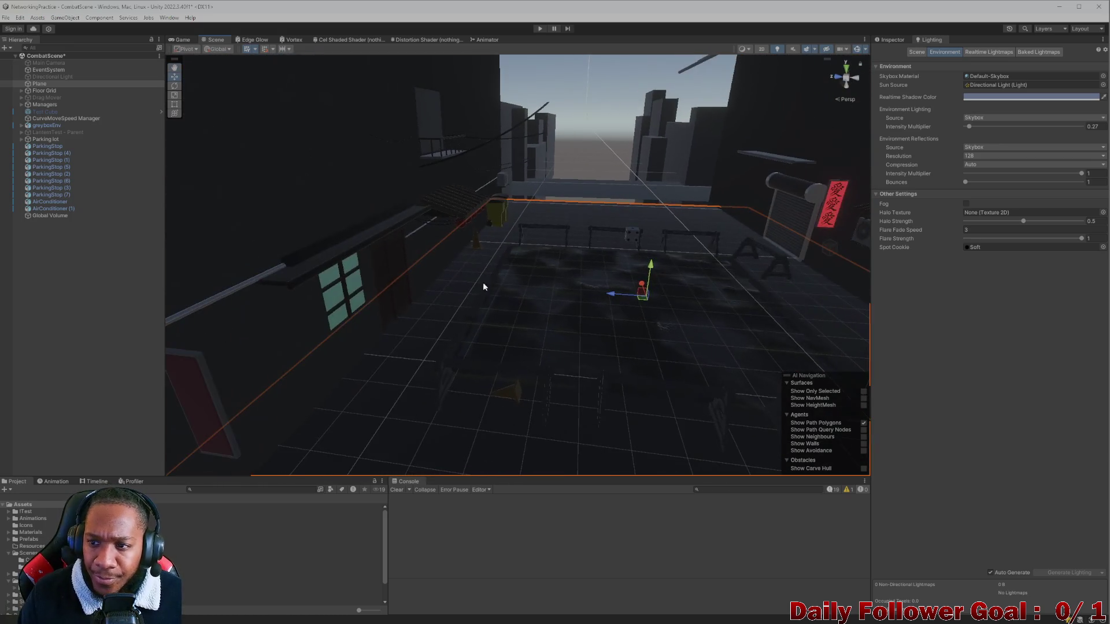
click(982, 147)
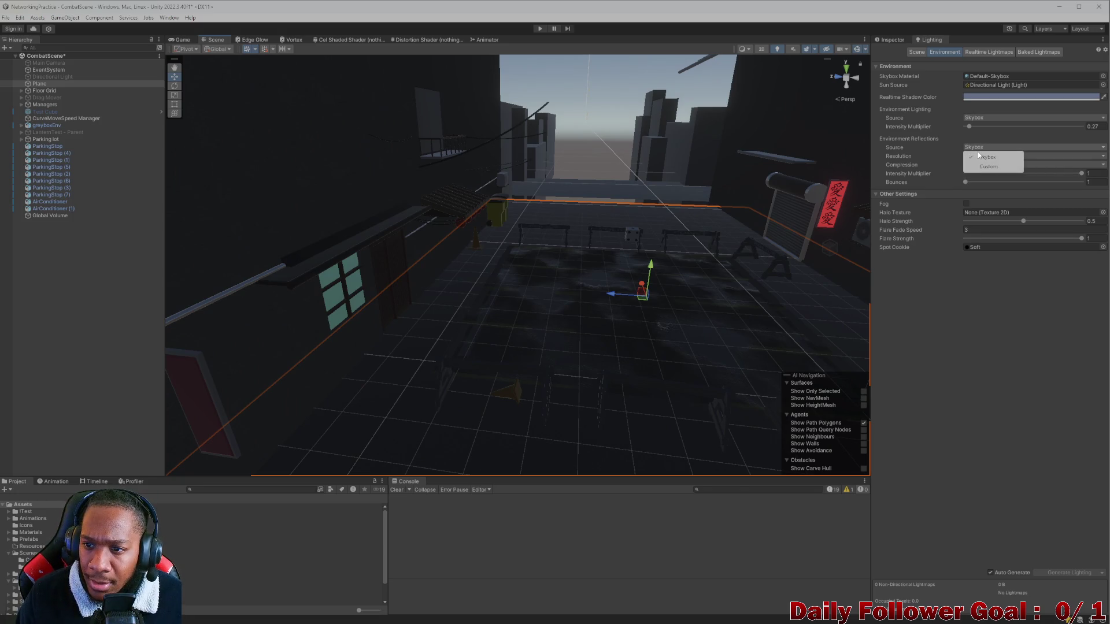
click(909, 150)
mouse_move(700, 234)
mouse_down()
mouse_move(615, 251)
mouse_move(594, 235)
mouse_move(553, 310)
mouse_move(566, 275)
mouse_up()
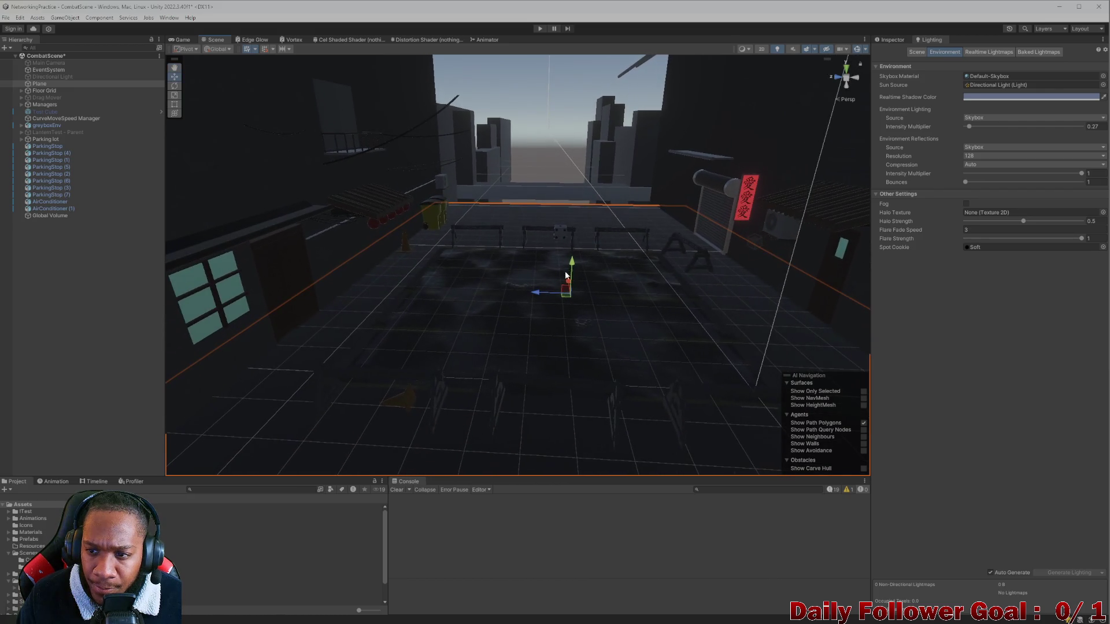
click(1012, 74)
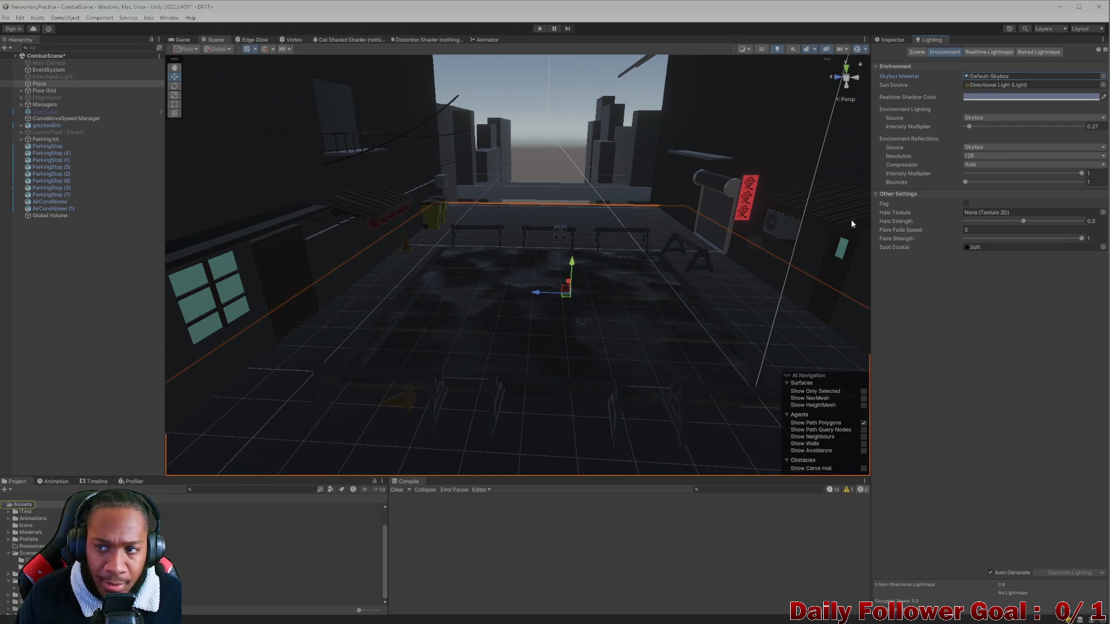
right_click(996, 79)
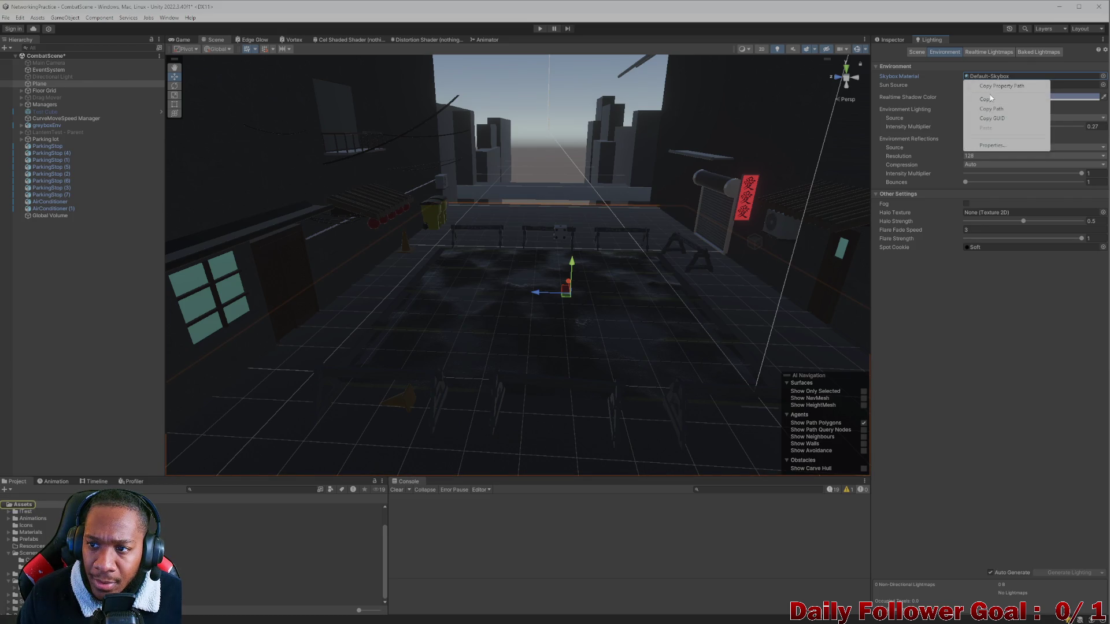
click(921, 77)
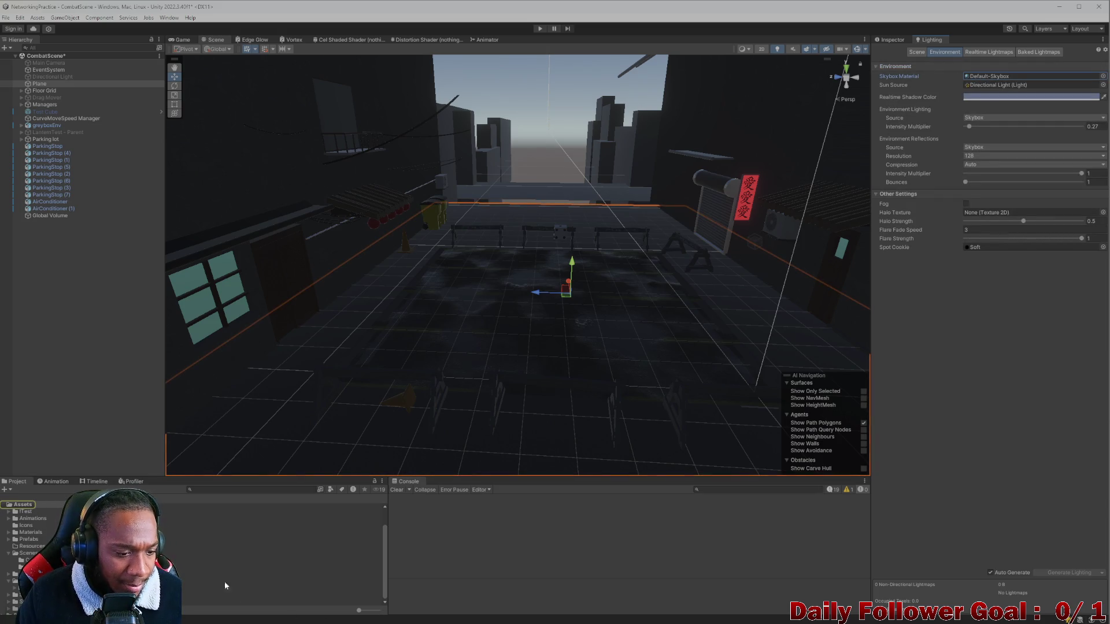
click(24, 507)
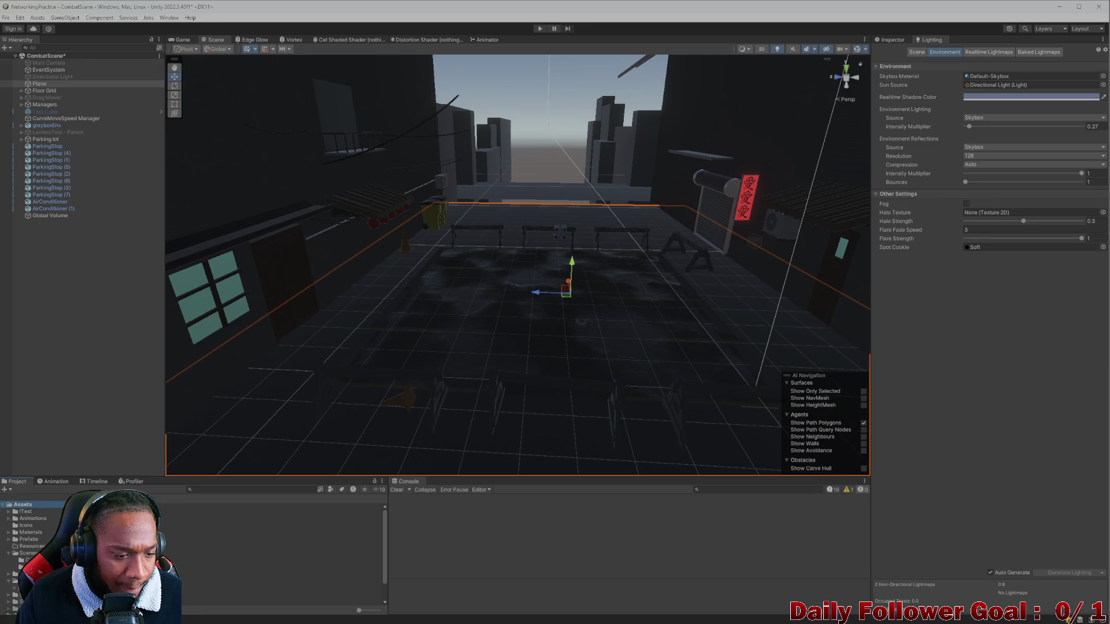
click(976, 77)
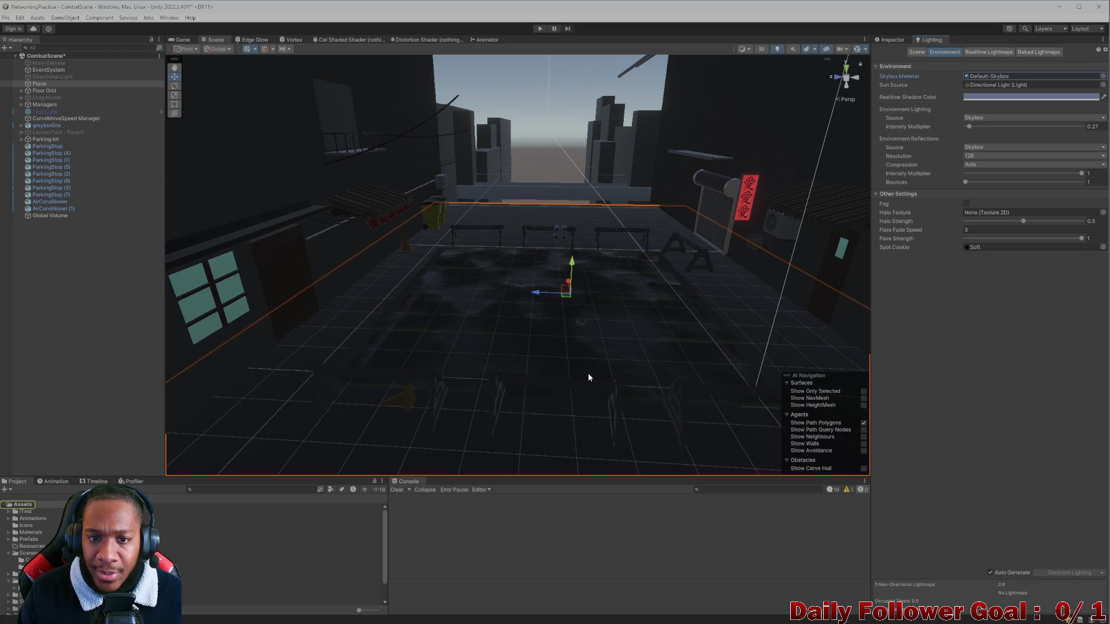
scroll(585, 359, down, 3)
mouse_move(583, 345)
mouse_down()
mouse_move(560, 325)
mouse_move(566, 10)
mouse_move(557, 538)
mouse_move(603, 124)
mouse_move(534, 295)
mouse_move(475, 272)
mouse_up()
scroll(534, 292, up, 3)
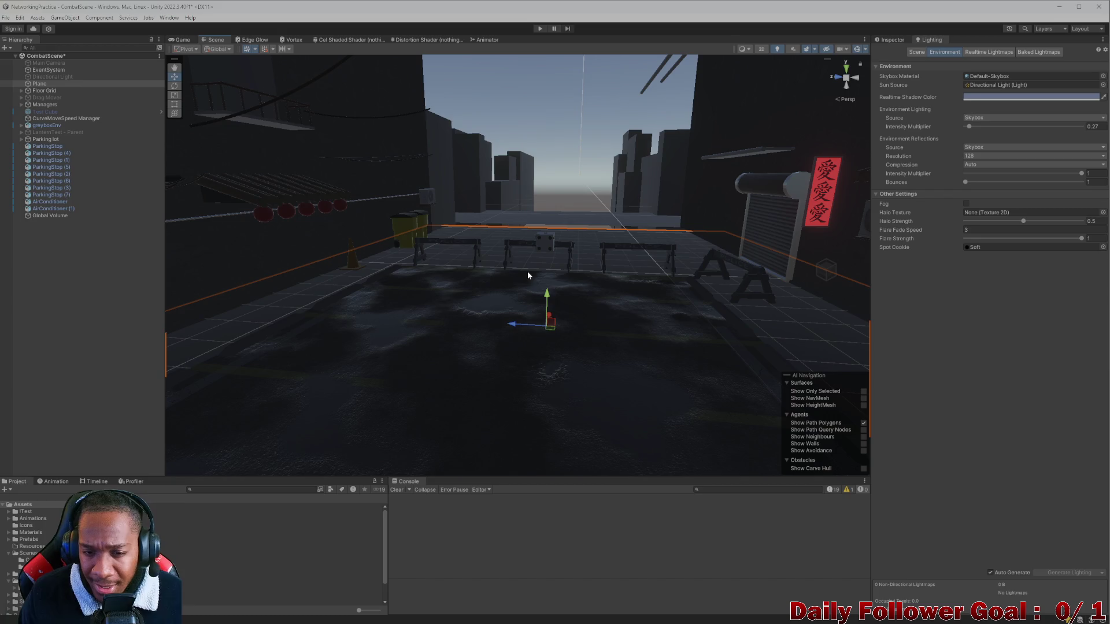
mouse_move(527, 269)
mouse_down()
mouse_move(526, 321)
mouse_move(544, 318)
mouse_move(488, 359)
mouse_move(479, 387)
mouse_move(426, 350)
mouse_move(529, 388)
mouse_move(515, 367)
mouse_move(553, 339)
mouse_move(726, 340)
mouse_move(698, 302)
mouse_move(540, 300)
mouse_move(559, 308)
mouse_move(595, 255)
mouse_up()
click(655, 197)
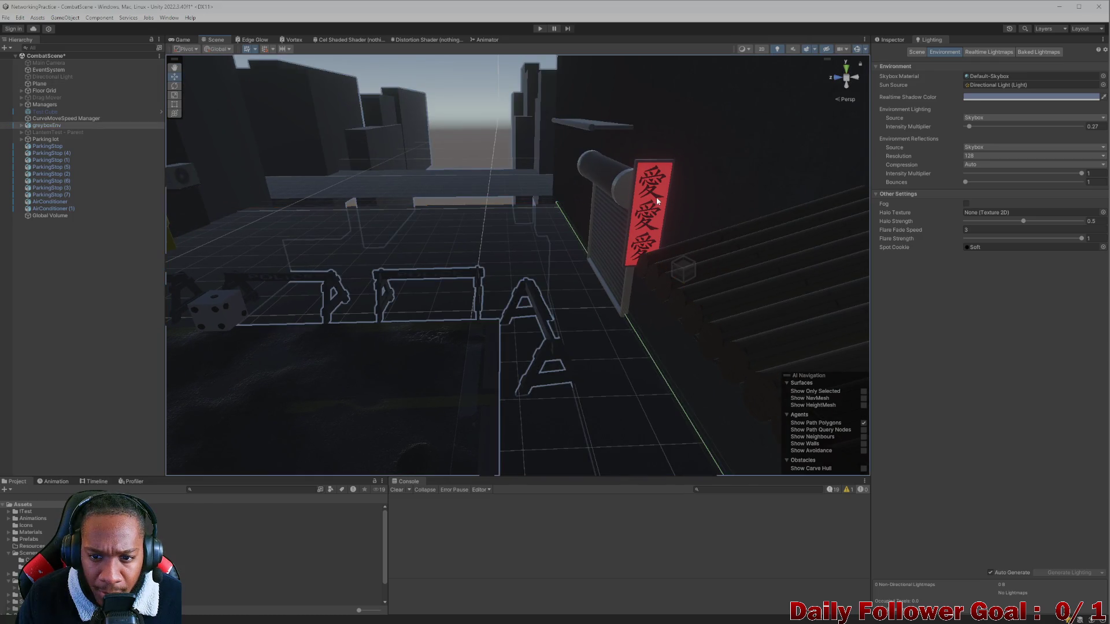
Select and frame the red sign, and expand its Emissive Sign material in the Inspector
mouse_move(626, 281)
mouse_down()
mouse_move(664, 322)
mouse_move(619, 278)
mouse_move(591, 209)
mouse_move(594, 292)
mouse_up()
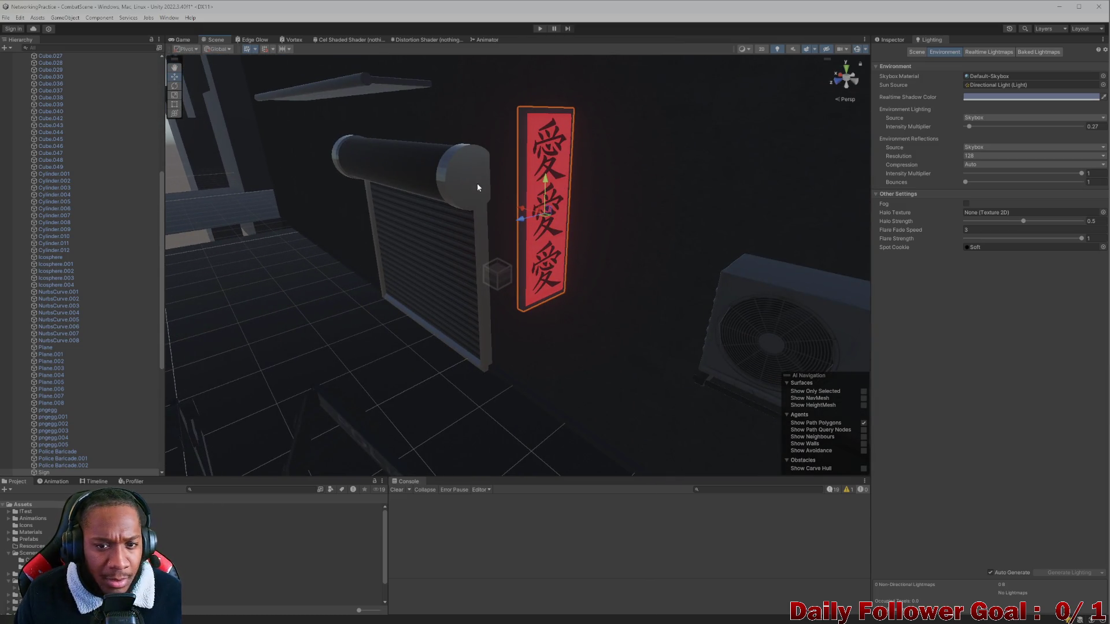
click(533, 125)
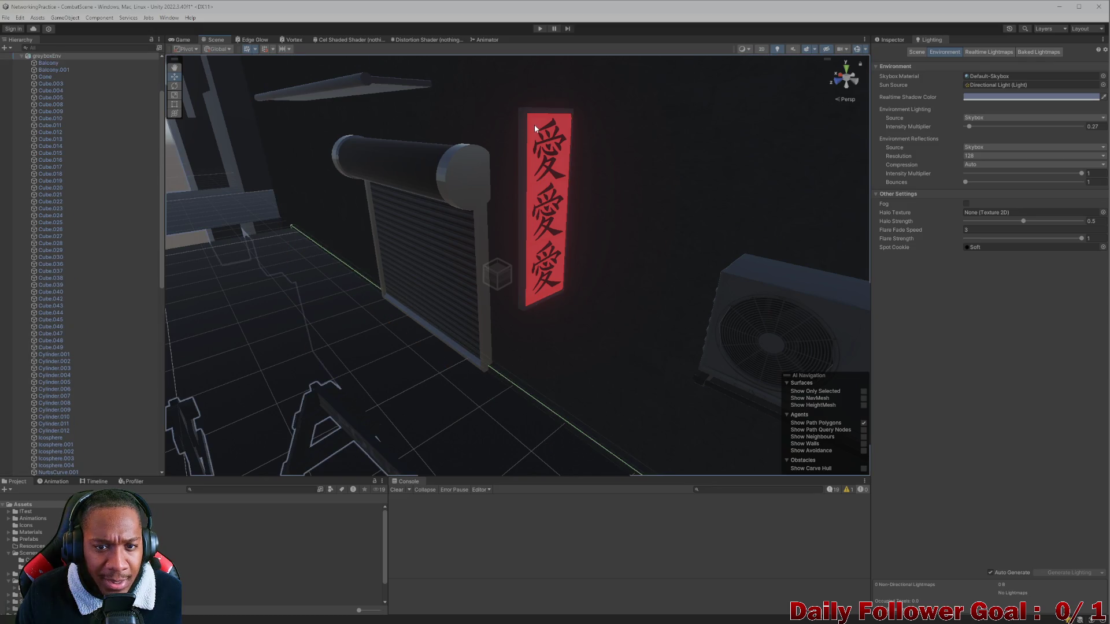
click(534, 124)
key(f)
mouse_move(522, 282)
mouse_down()
mouse_move(496, 280)
mouse_move(500, 263)
mouse_move(438, 295)
mouse_move(566, 267)
mouse_move(505, 292)
mouse_move(522, 292)
mouse_move(525, 305)
mouse_up()
scroll(525, 305, up, 3)
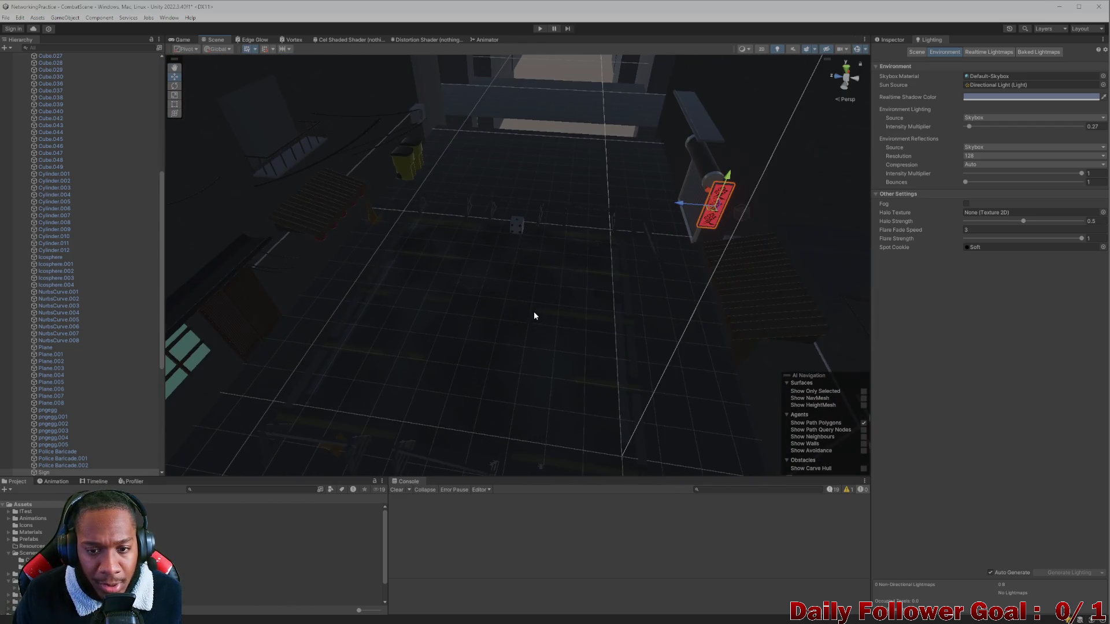
scroll(72, 401, down, 5)
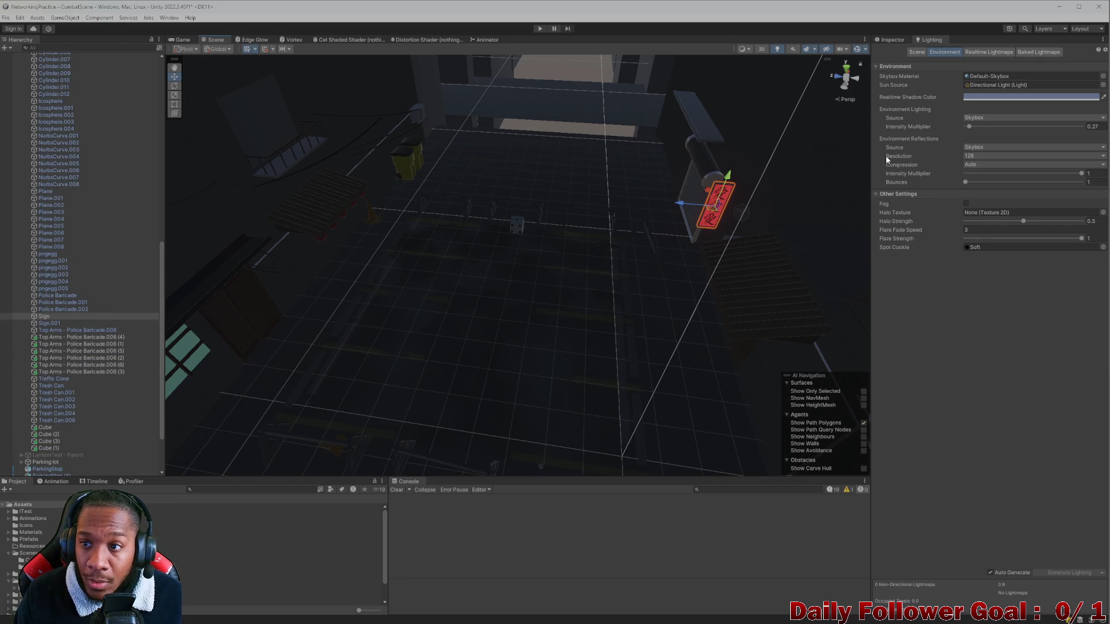
click(900, 40)
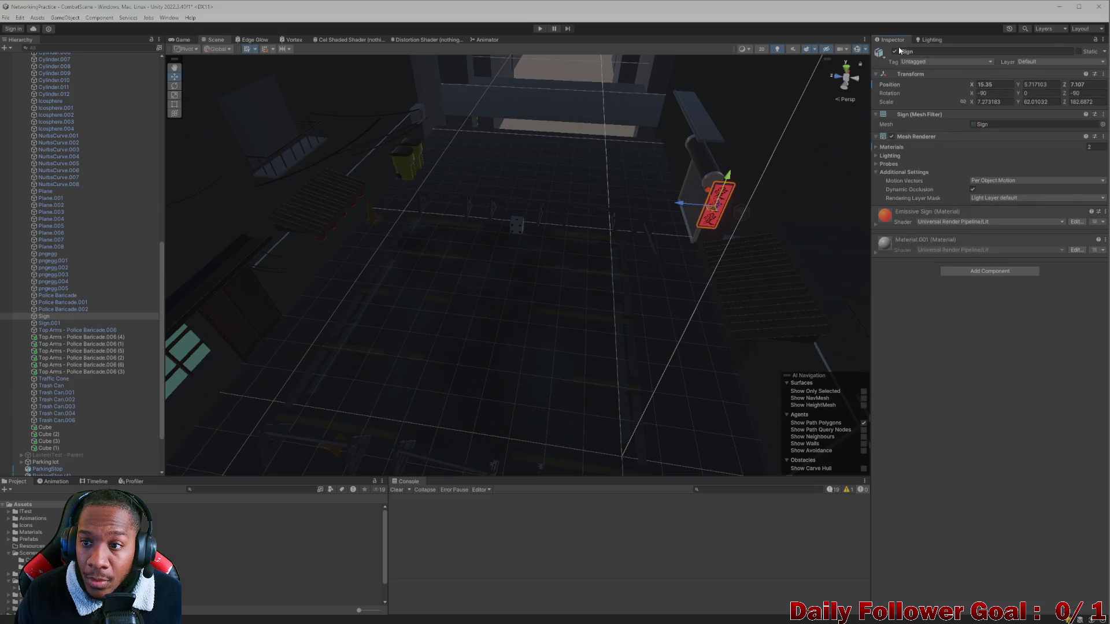
click(883, 218)
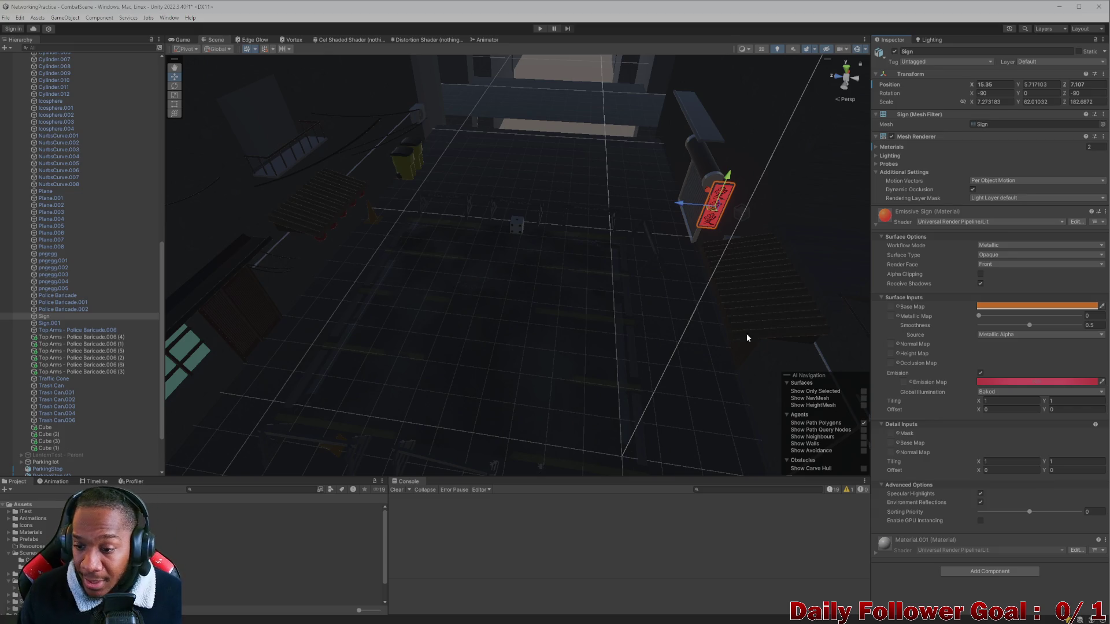
Collapse the greyboxEnv group in the Hierarchy and clear the selection
mouse_move(517, 364)
mouse_down()
mouse_move(448, 421)
mouse_move(492, 142)
mouse_move(474, 280)
mouse_up()
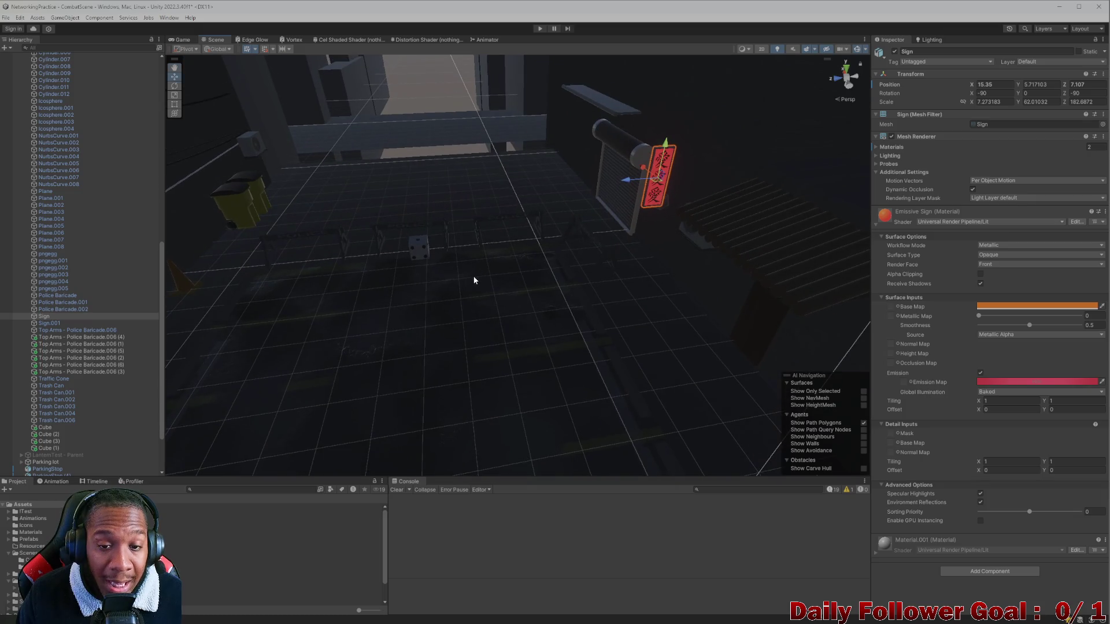
scroll(38, 135, up, 12)
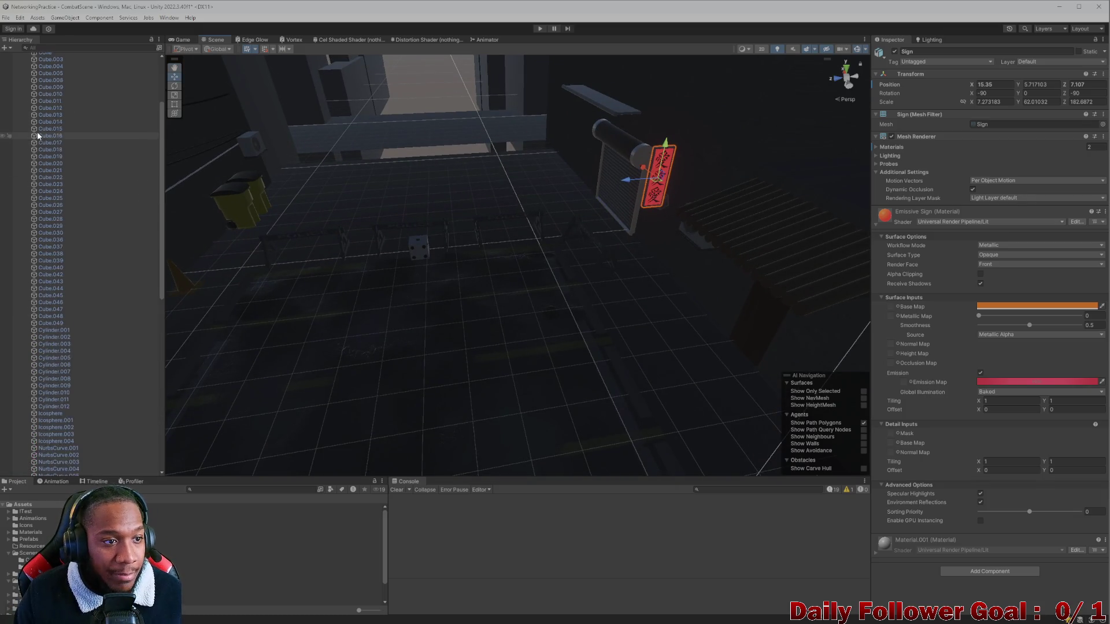
click(21, 126)
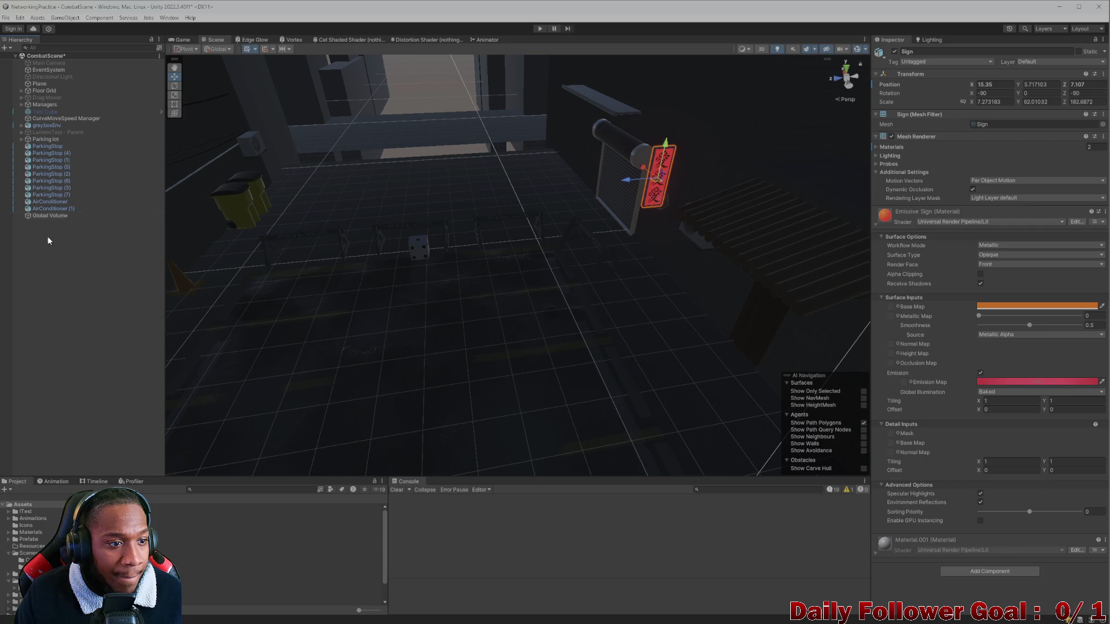
click(49, 160)
click(50, 153)
click(53, 256)
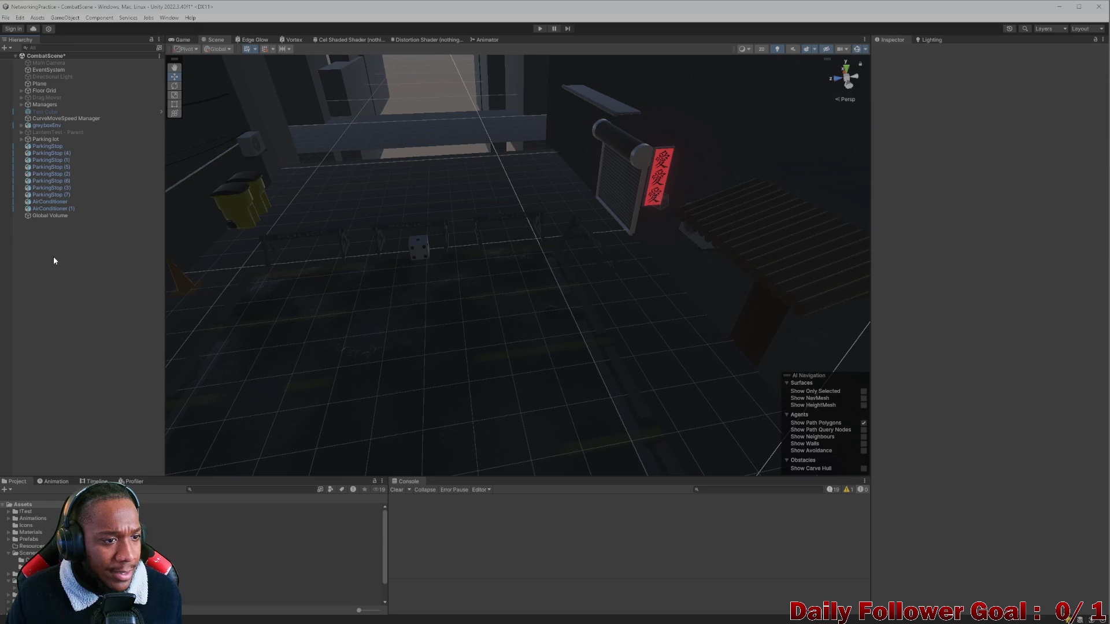
Create an empty object reset to the world origin and rename it Environment
right_click(53, 255)
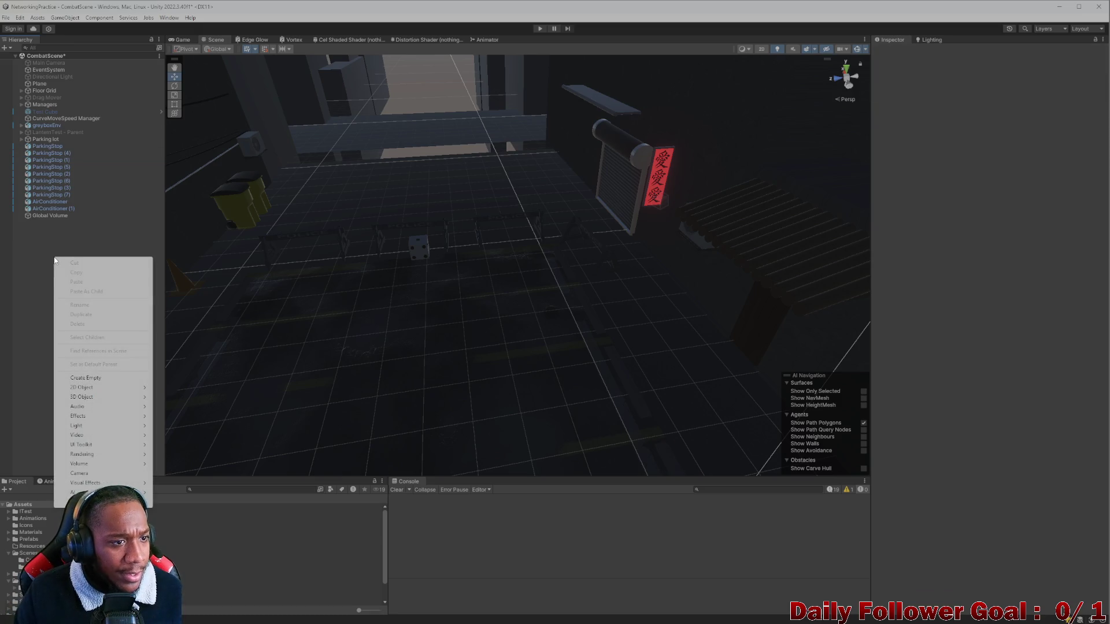
click(98, 379)
double_click(50, 223)
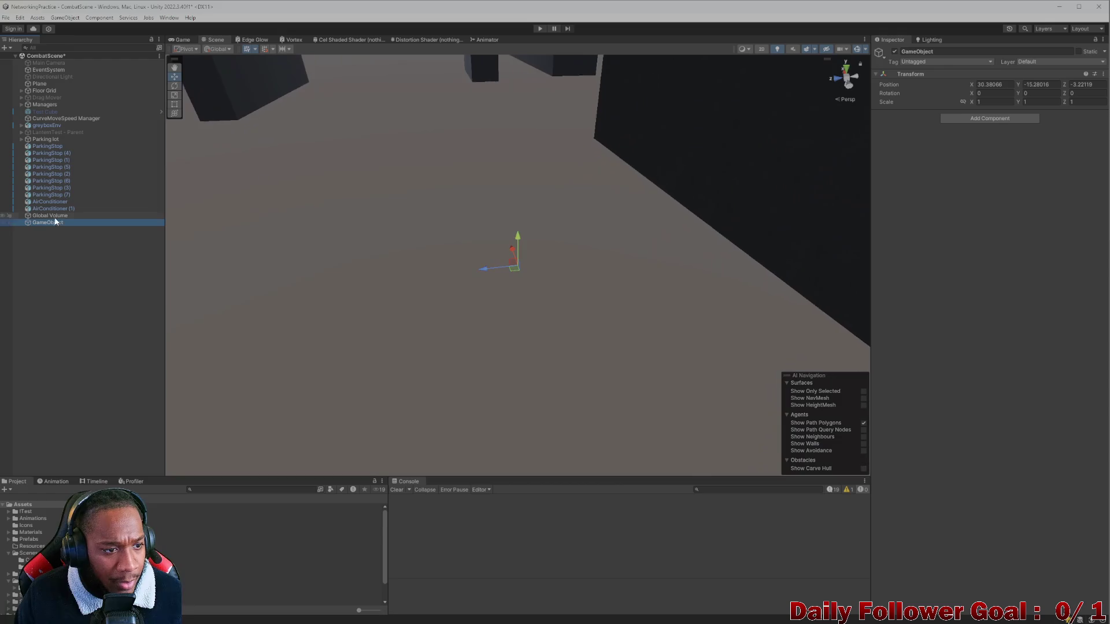
click(1103, 74)
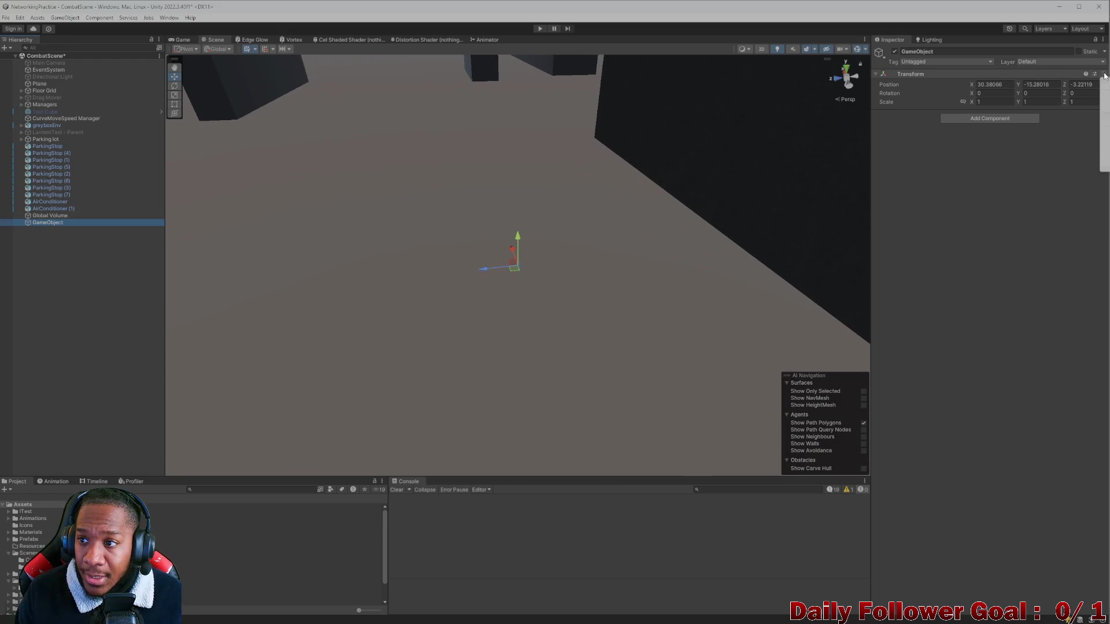
click(1075, 82)
scroll(744, 252, down, 10)
mouse_move(694, 270)
mouse_down()
mouse_move(609, 334)
mouse_move(588, 338)
mouse_move(605, 327)
mouse_move(549, 317)
mouse_up()
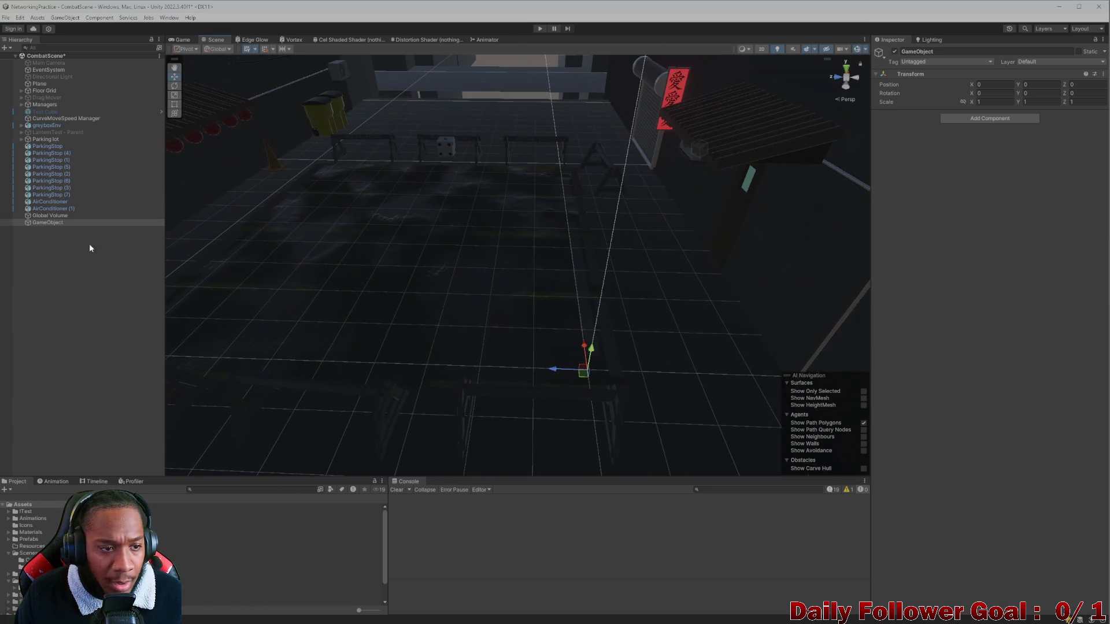
double_click(52, 223)
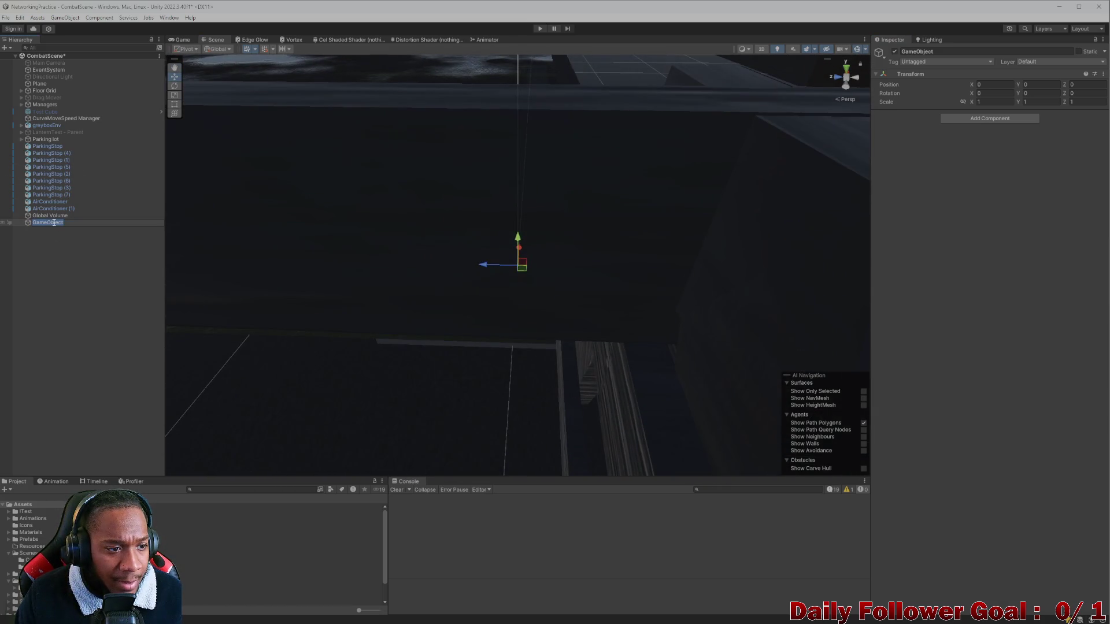
text(Environment)
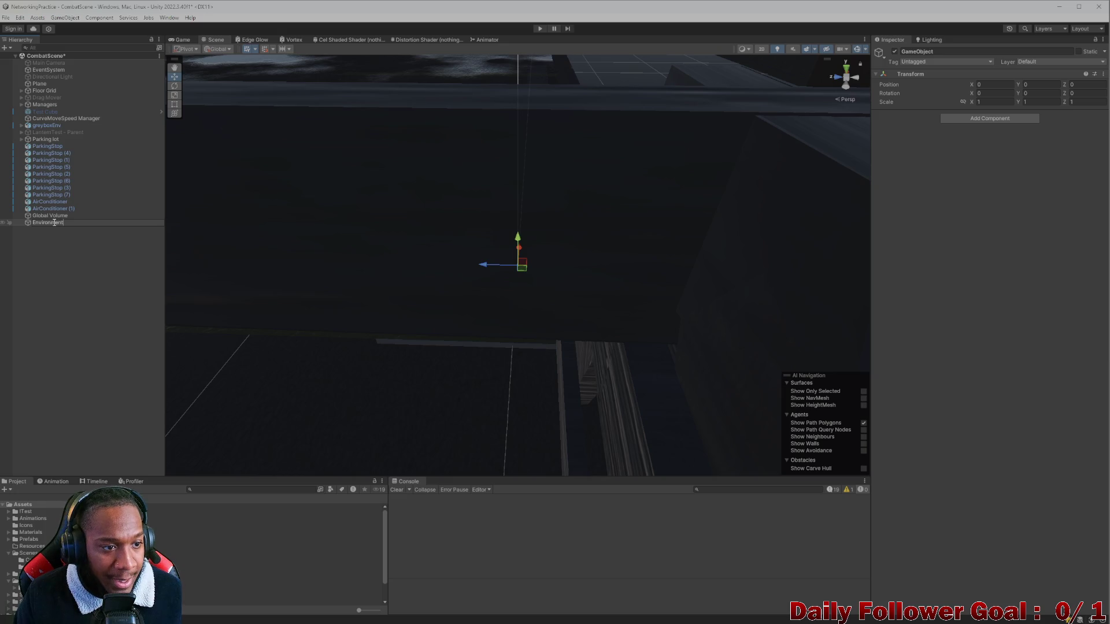
key(Return)
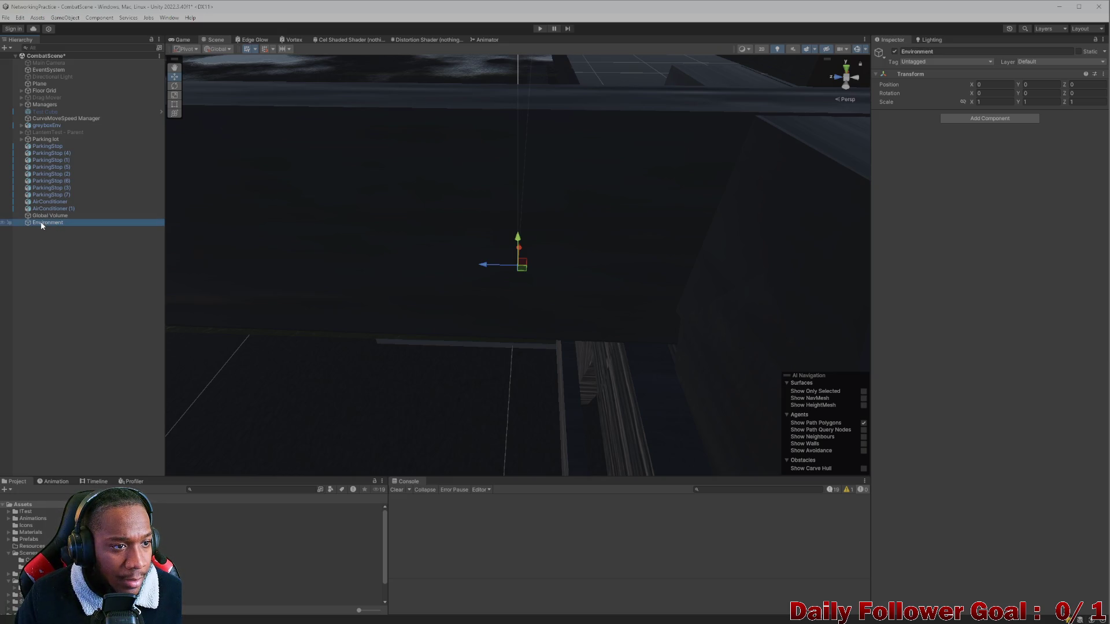
Create an empty object named Assets and nest it under Environment
right_click(47, 245)
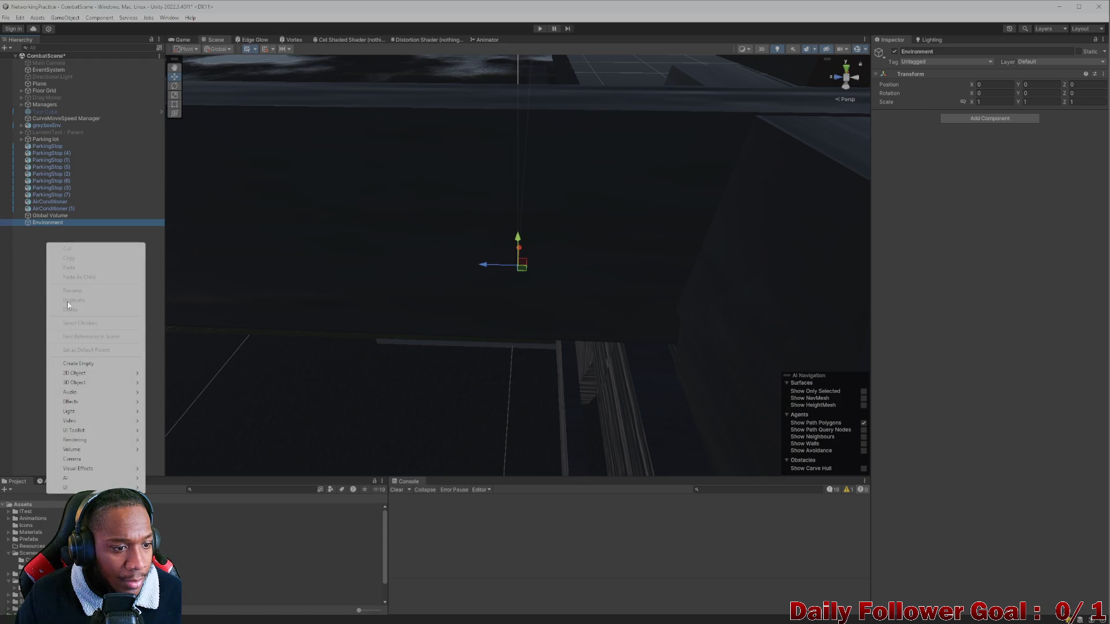
click(75, 366)
text(Assets)
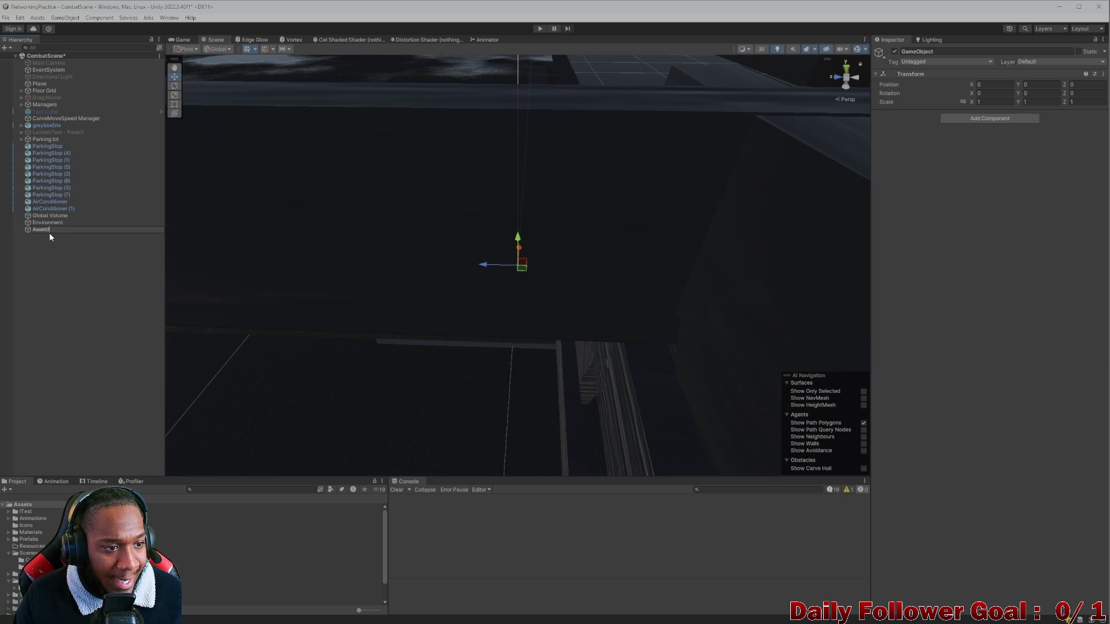
click(36, 241)
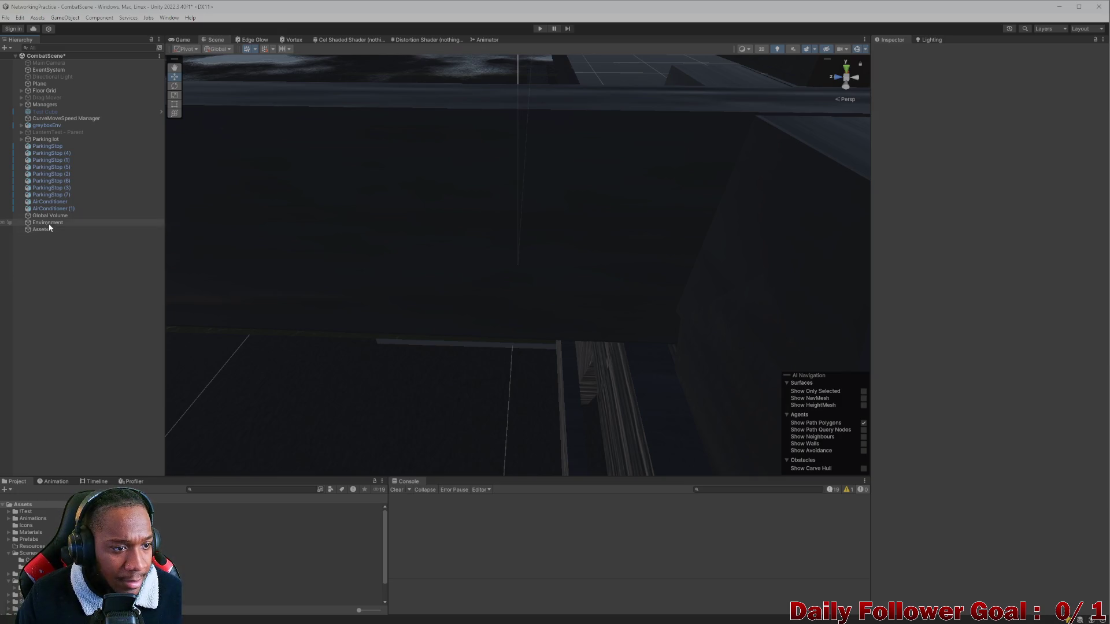
drag(46, 229, 49, 223)
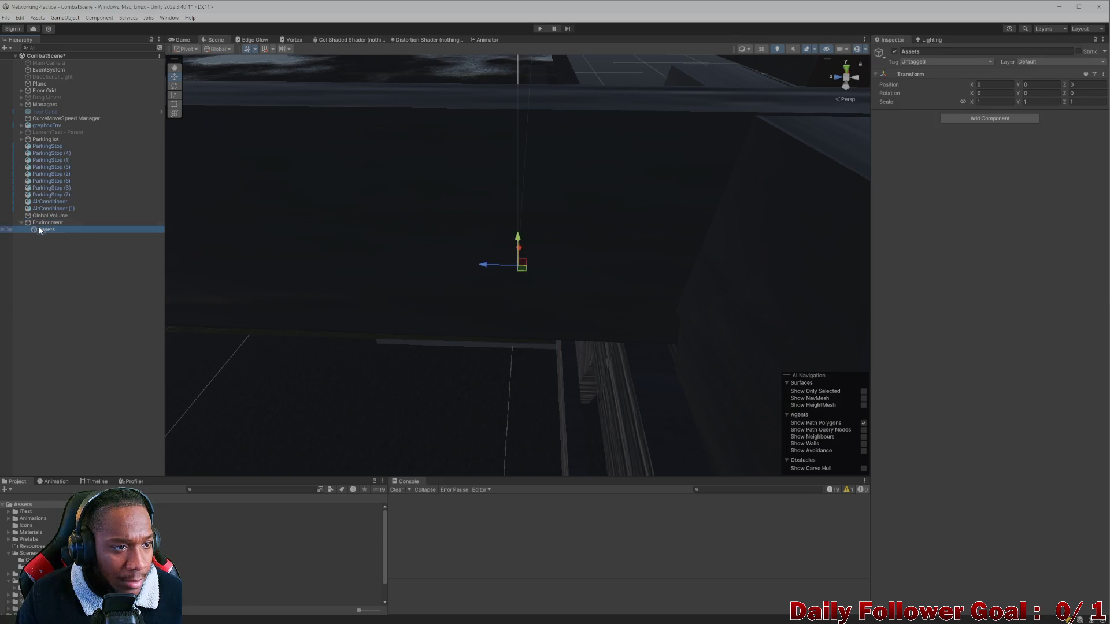
click(44, 126)
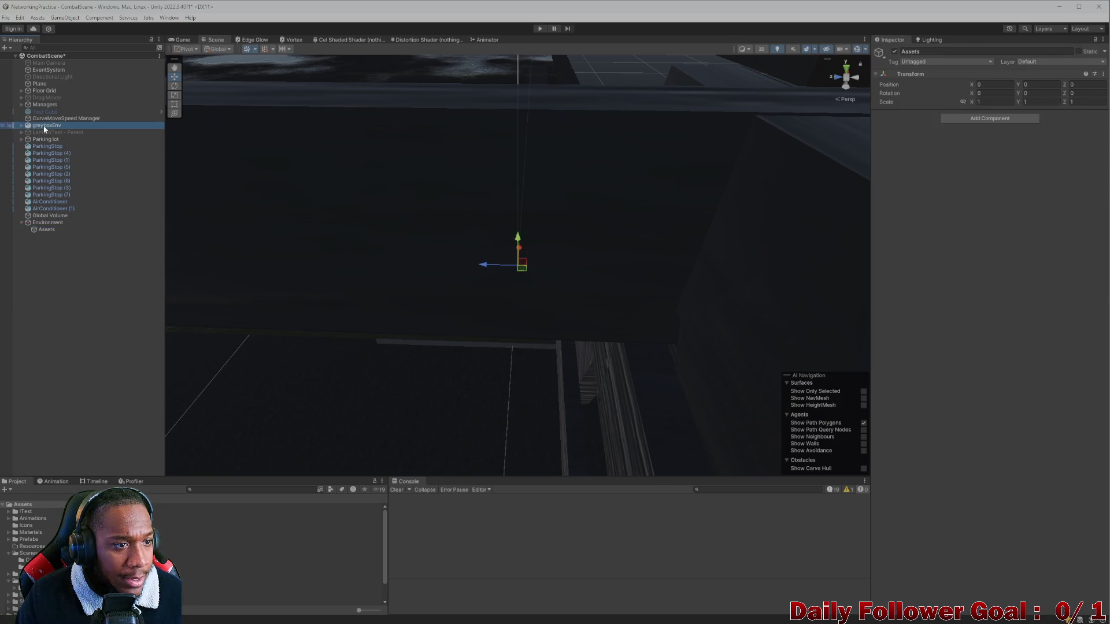
Move greyboxEnv through AirConditioner (1) into the Assets group
shift+click(48, 208)
drag(41, 130, 40, 228)
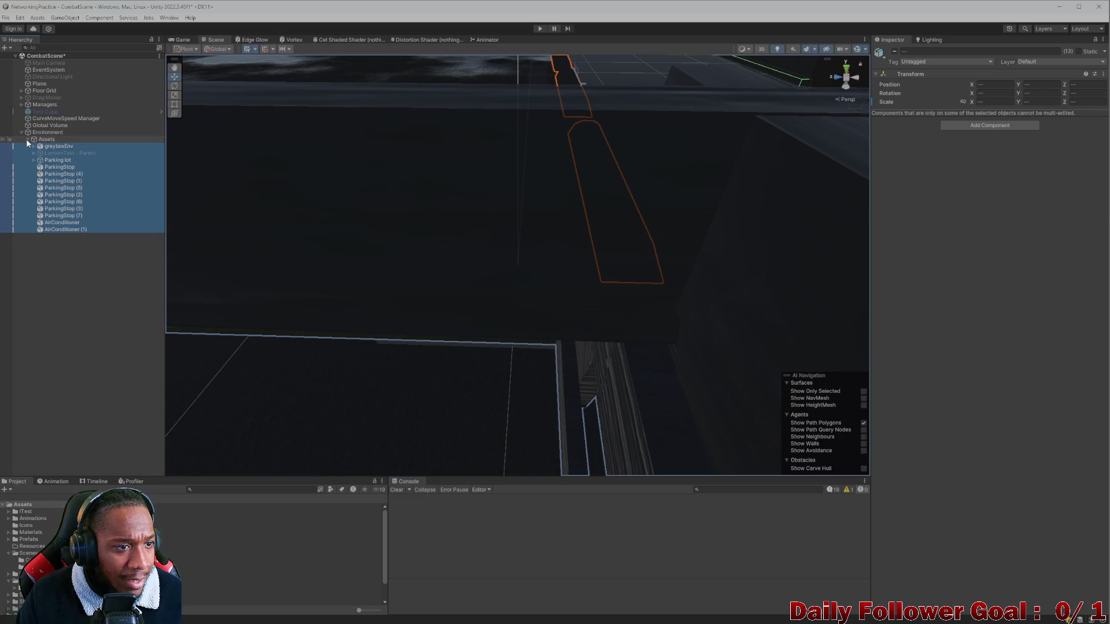
click(58, 239)
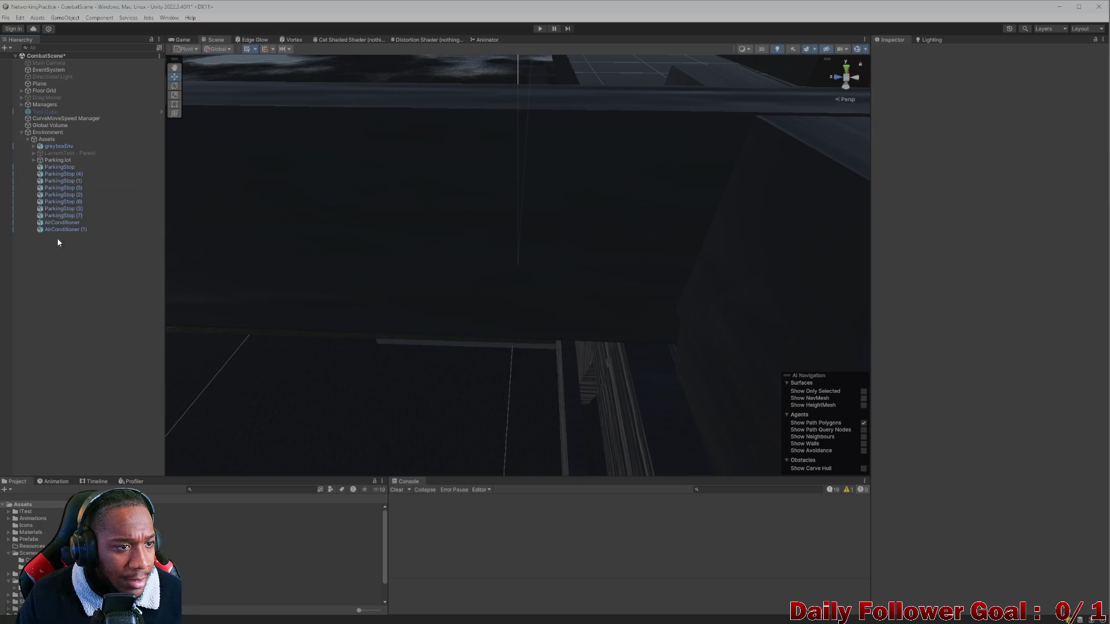
click(27, 139)
Create a Volumes empty holding Global Volume and nest it under Environment
right_click(50, 157)
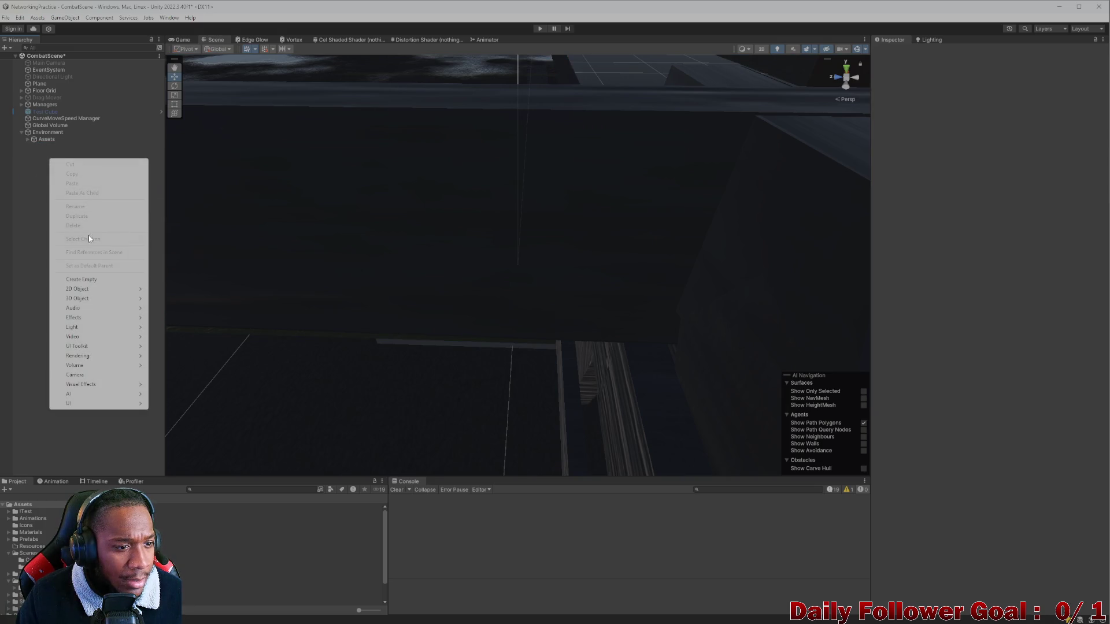
click(84, 280)
text(Volum)
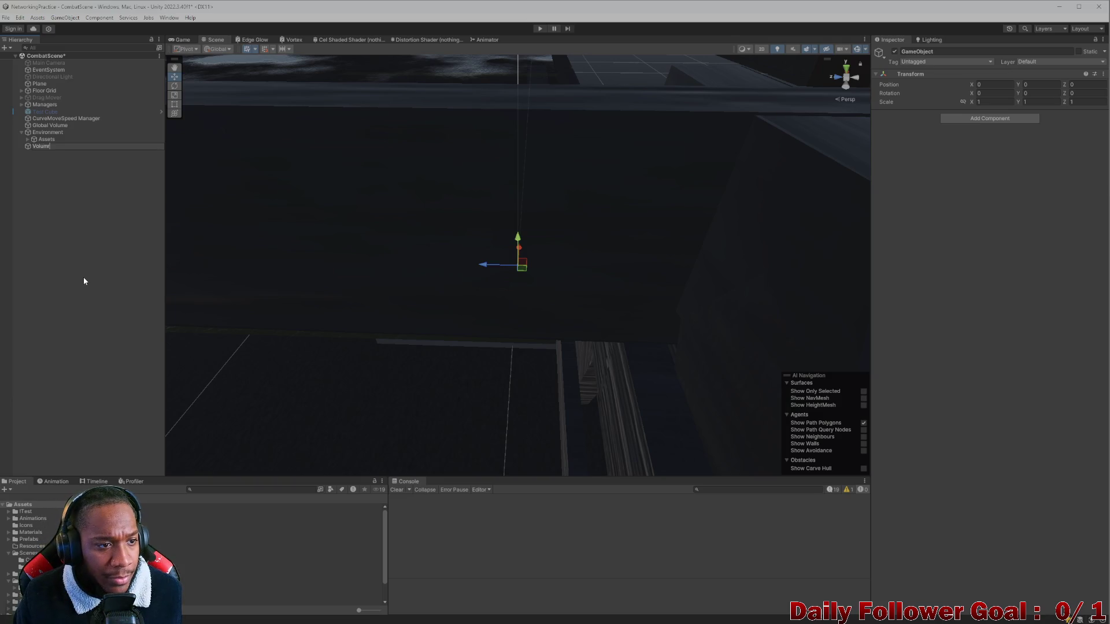
text(s)
key(Return)
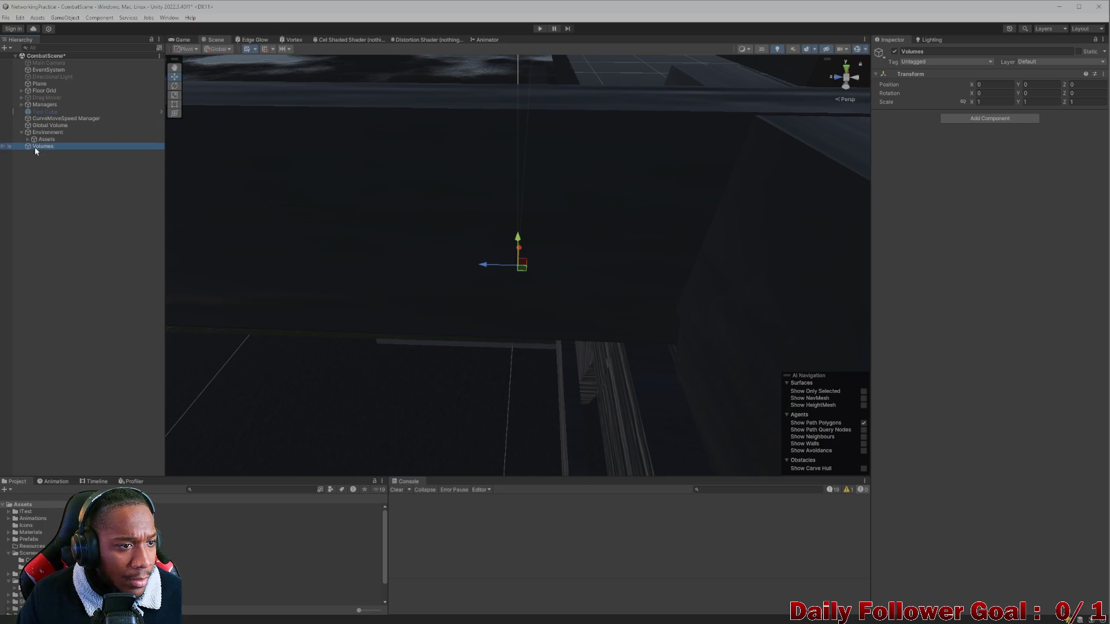
drag(50, 125, 50, 149)
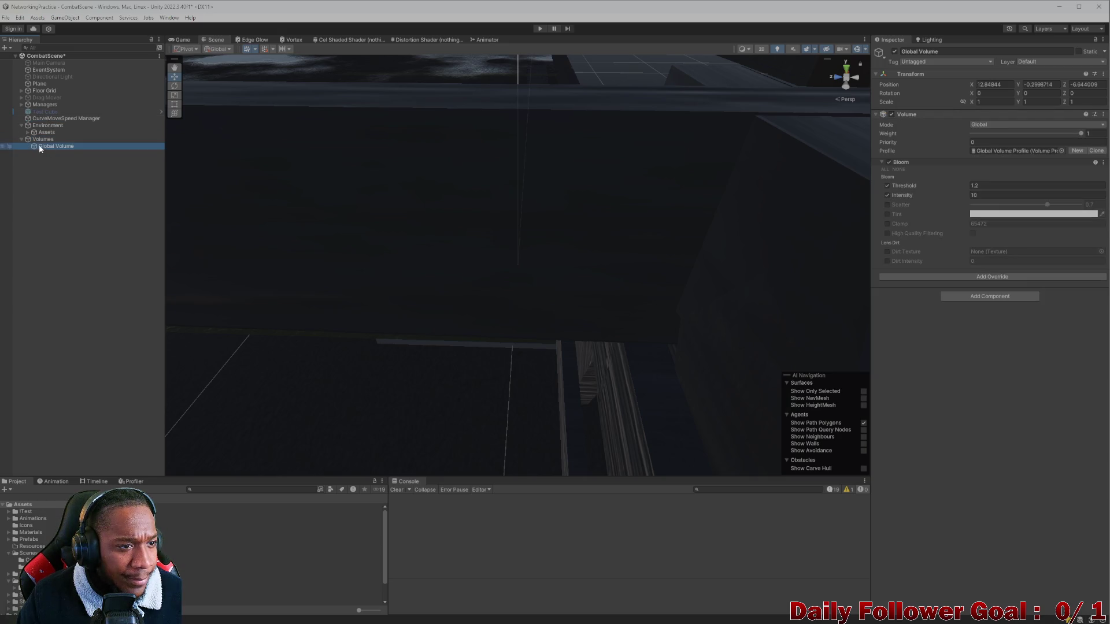
click(22, 139)
drag(31, 140, 46, 126)
mouse_move(219, 119)
mouse_down()
mouse_move(333, 164)
mouse_move(645, 208)
mouse_move(414, 263)
mouse_move(406, 287)
mouse_move(423, 307)
mouse_move(321, 300)
mouse_move(508, 220)
mouse_move(332, 297)
mouse_move(607, 238)
mouse_move(396, 159)
mouse_move(582, 227)
mouse_move(463, 317)
mouse_move(542, 218)
mouse_up()
Add a Reflection Probe from the Hierarchy's Light menu and view it in the scene
right_click(56, 173)
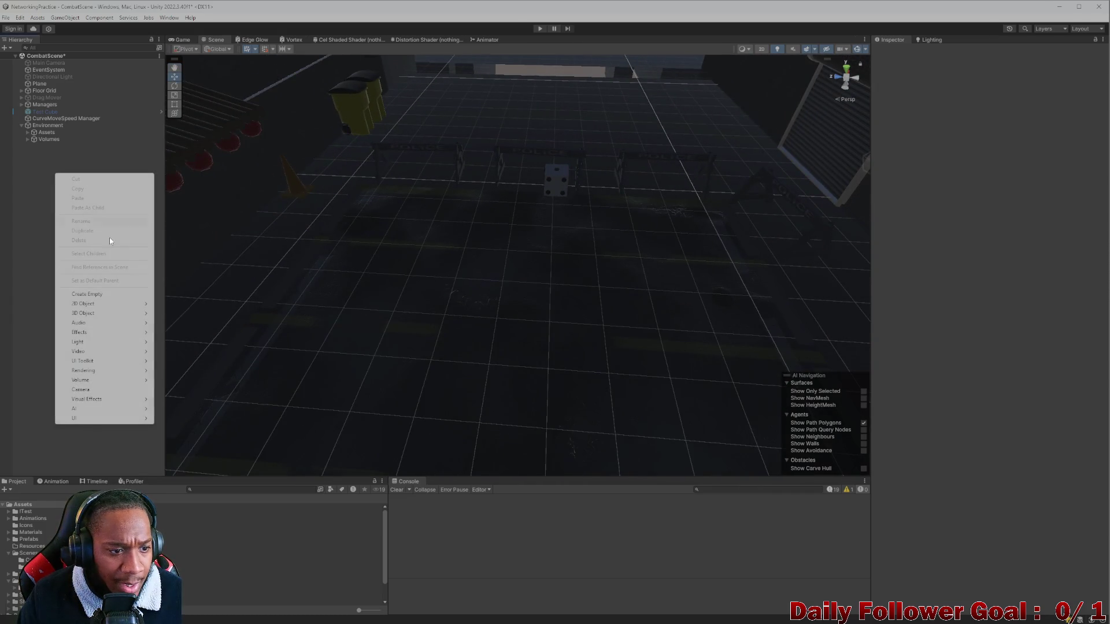
mouse_move(99, 343)
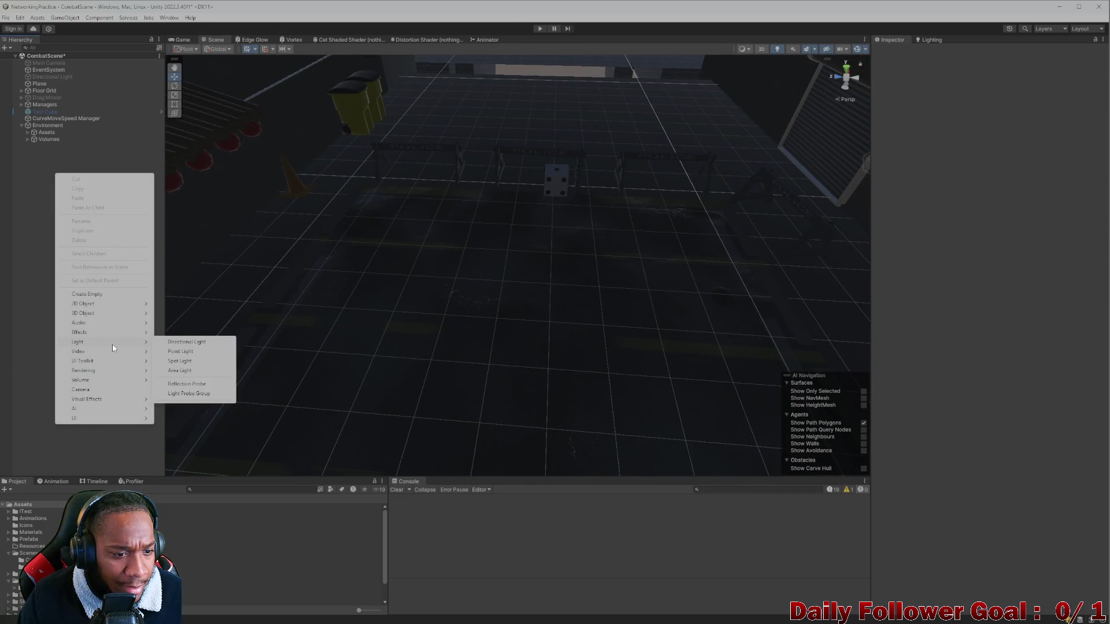
click(206, 381)
mouse_move(449, 249)
mouse_down()
mouse_move(560, 231)
mouse_move(528, 255)
mouse_move(543, 260)
mouse_move(513, 266)
mouse_move(517, 279)
mouse_move(521, 248)
mouse_move(619, 294)
mouse_move(596, 266)
mouse_move(611, 253)
mouse_move(557, 240)
mouse_move(605, 267)
mouse_move(526, 245)
mouse_up()
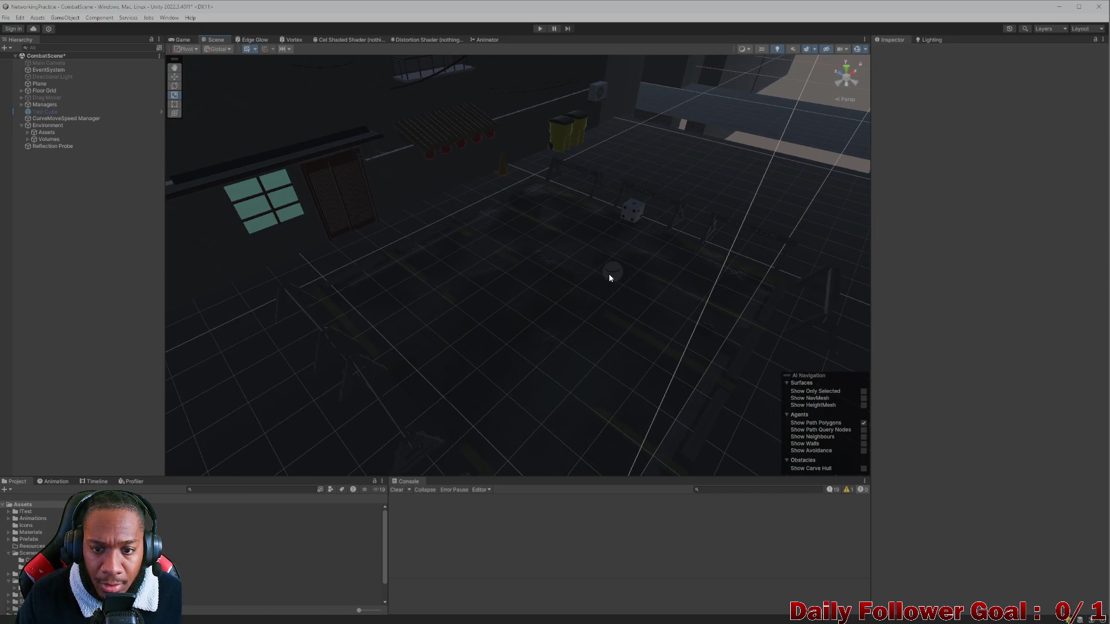
Reset the Reflection Probe's Z scale to 1
click(610, 276)
mouse_move(707, 268)
mouse_down()
mouse_move(778, 275)
mouse_move(646, 256)
mouse_up()
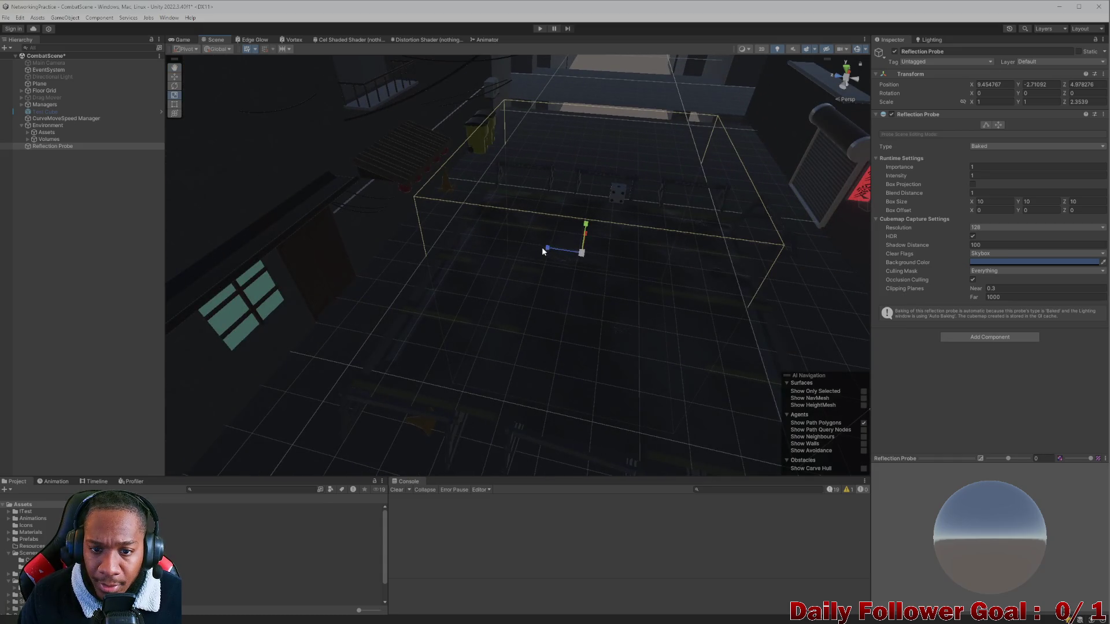
drag(489, 243, 706, 277)
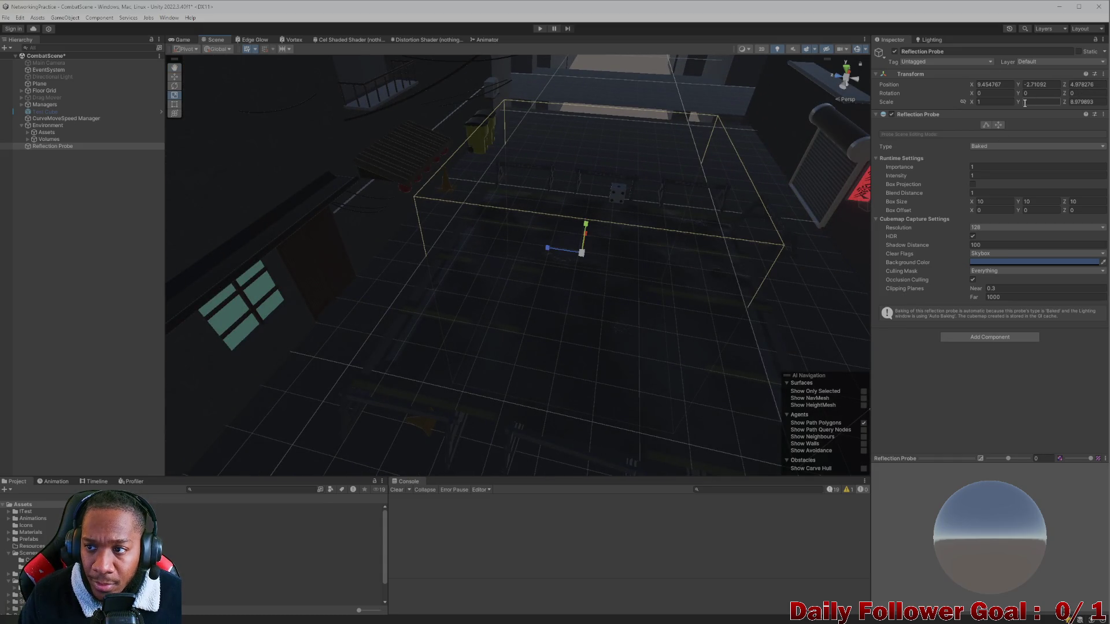
key(ctrl+z)
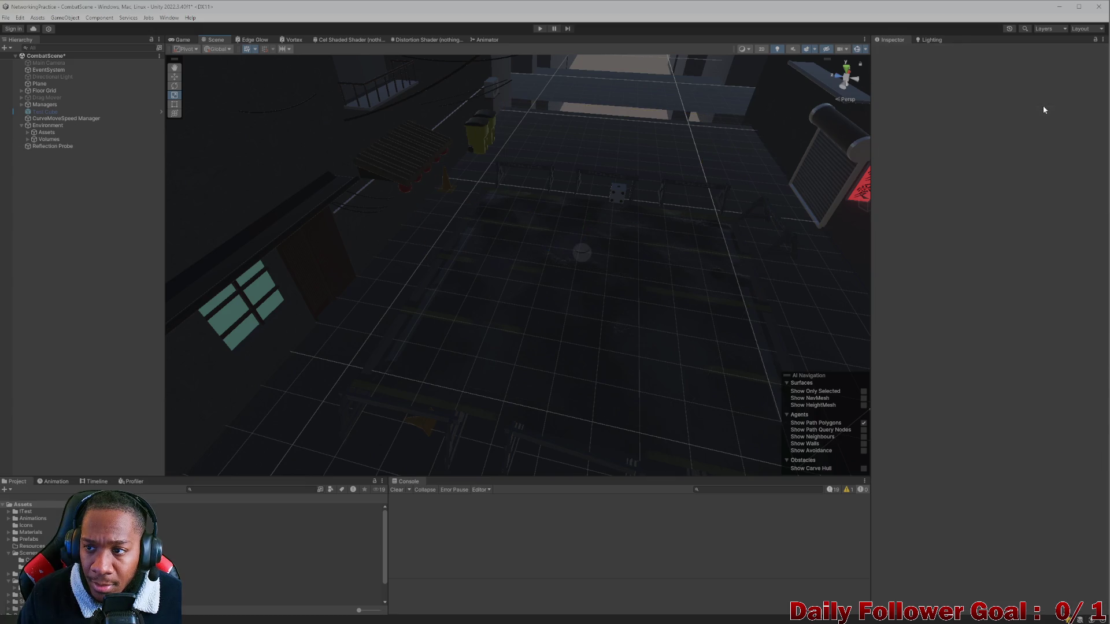
click(584, 253)
click(1080, 102)
text(1)
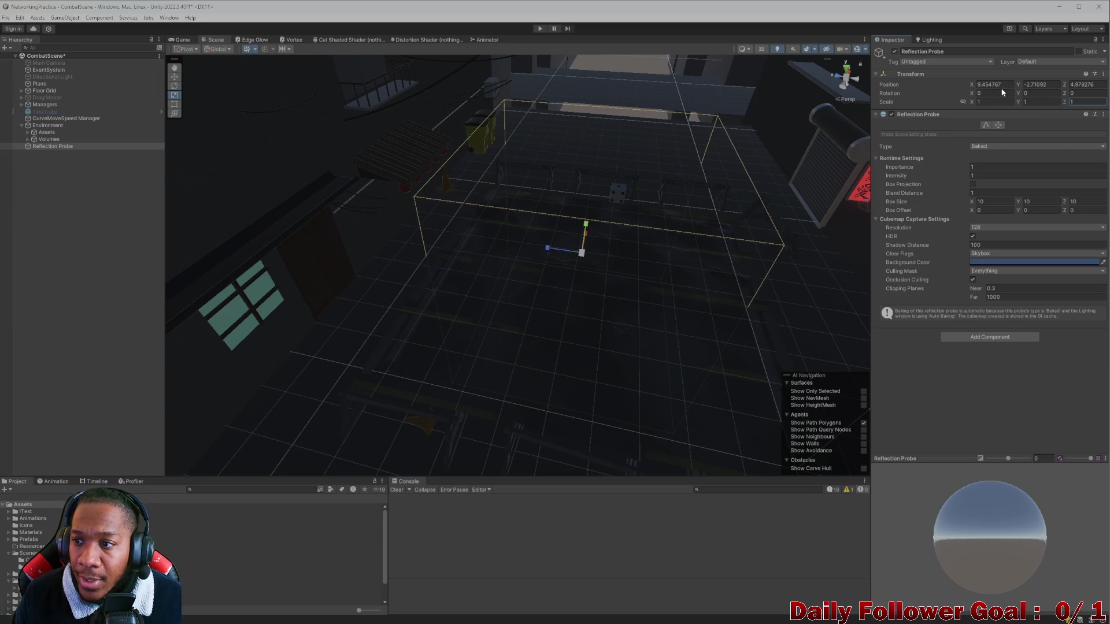
Raise the probe above the street to Position Y 5
click(1037, 84)
text(0)
mouse_move(797, 124)
mouse_down()
mouse_move(608, 307)
mouse_move(605, 245)
mouse_up()
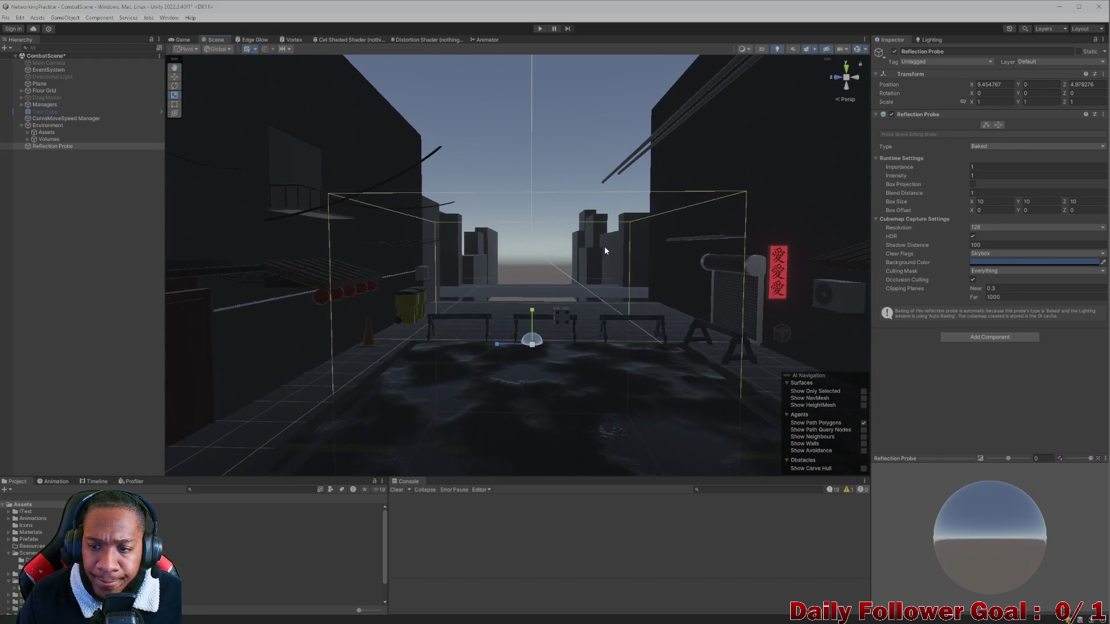
scroll(557, 301, down, 3)
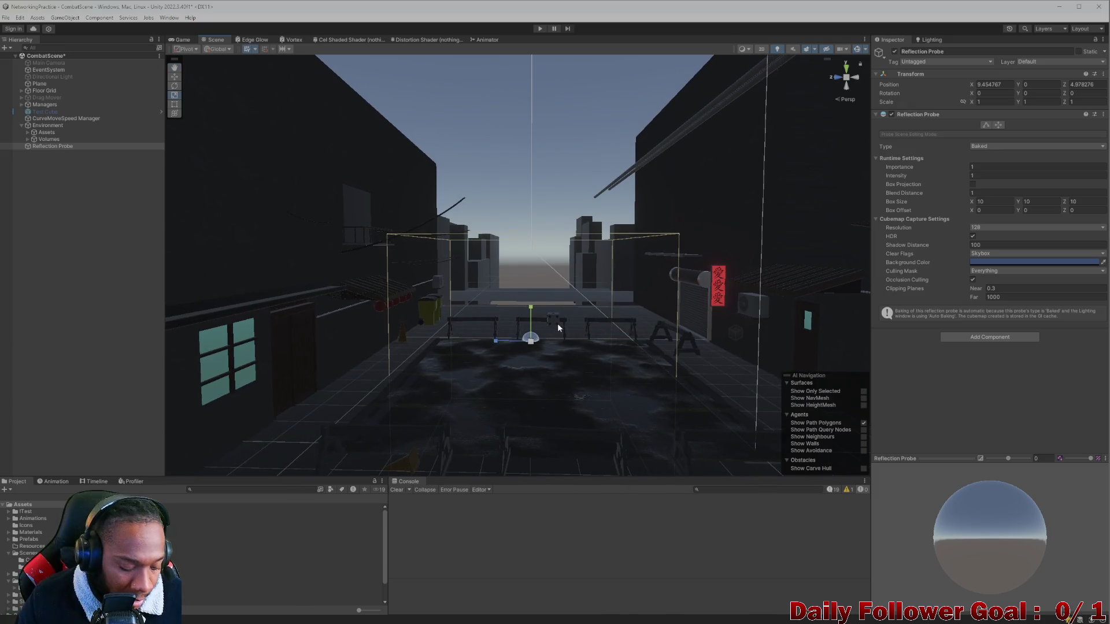
drag(538, 304, 541, 200)
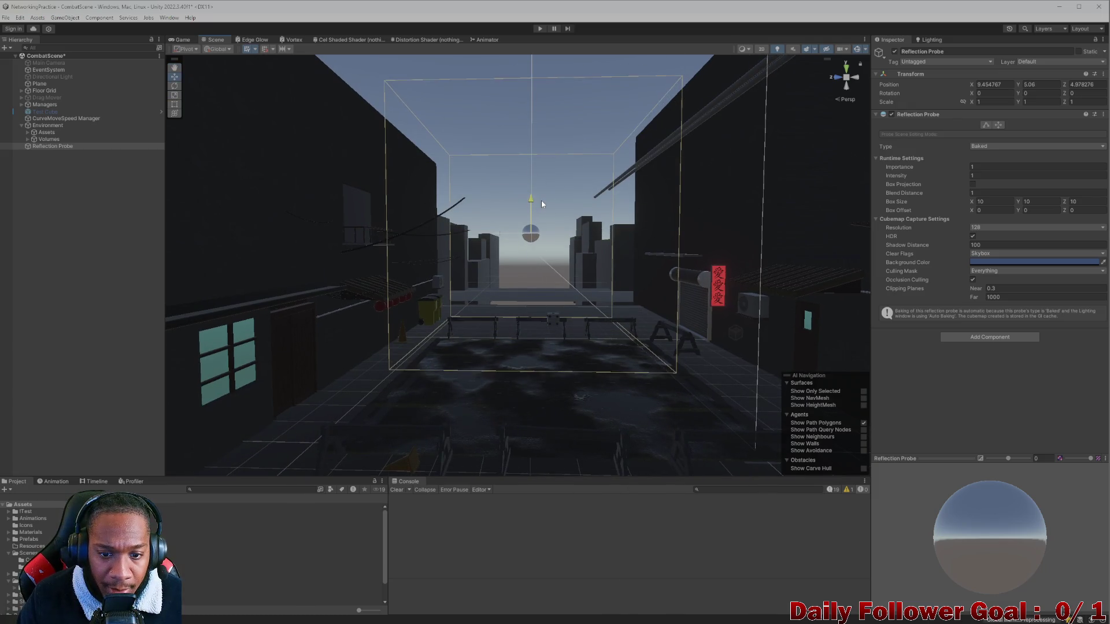
click(1045, 85)
key(BackSpace)
text(5)
key(Return)
Set the probe's Position Z to 5, leaving X at 9.454767
scroll(578, 237, up, 5)
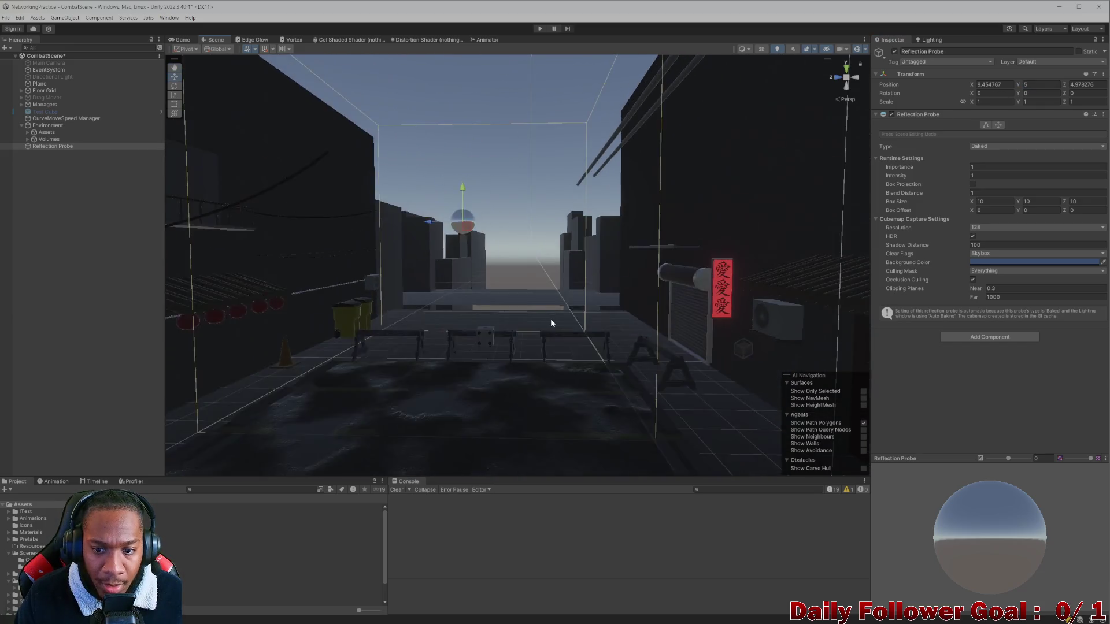
scroll(550, 322, up, 3)
click(998, 85)
click(1098, 86)
text(5)
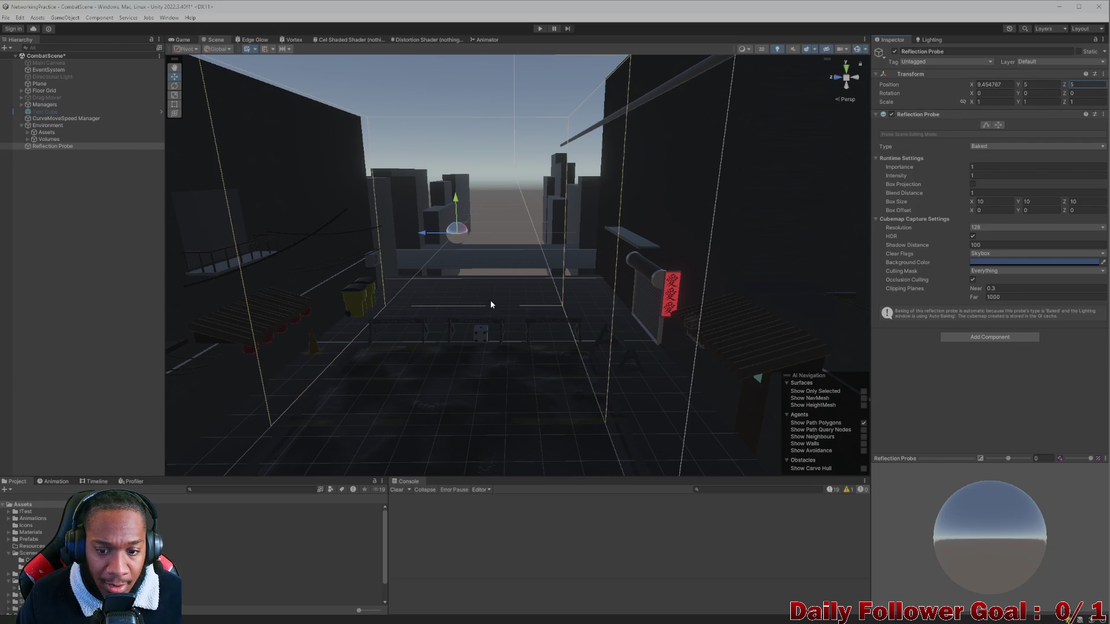
scroll(494, 304, up, 10)
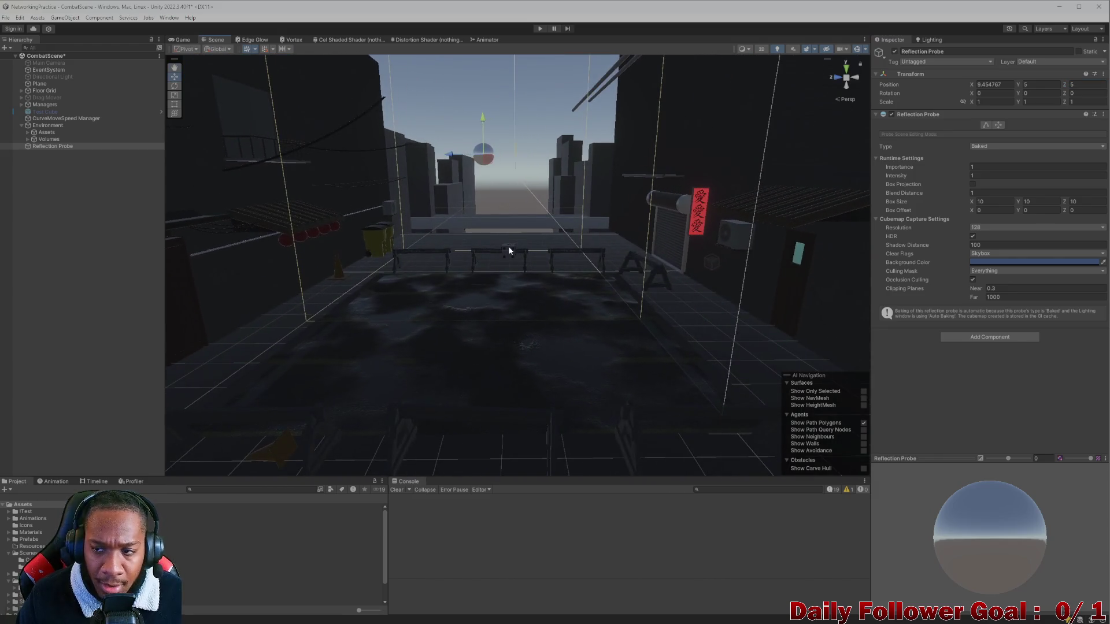
click(1007, 84)
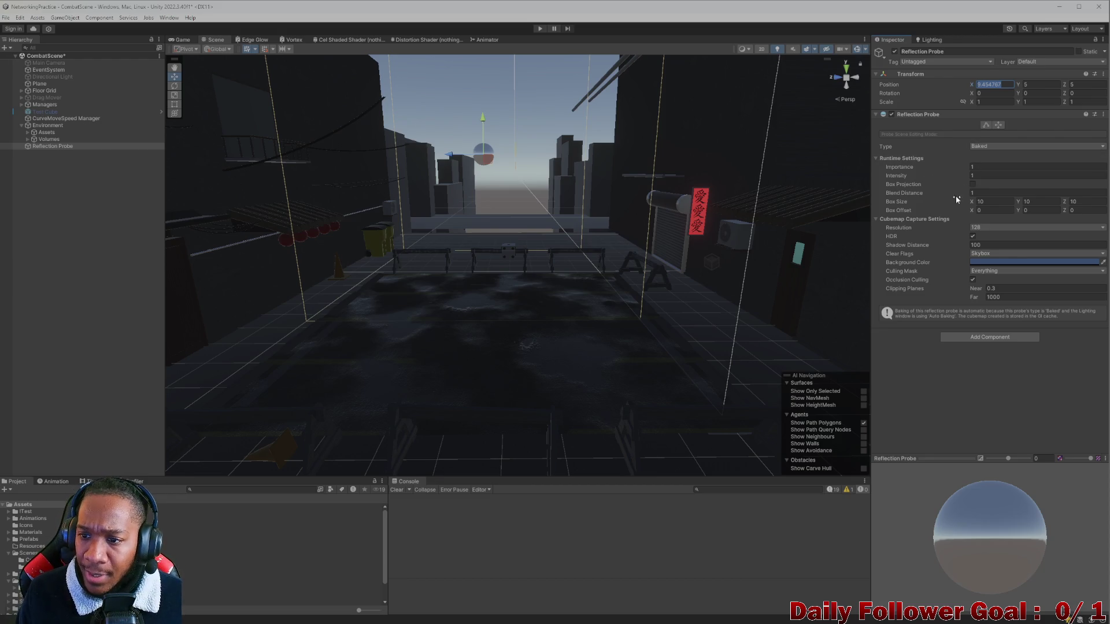
Set the probe box height to 10 and begin lengthening it along Z
scroll(558, 220, up, 3)
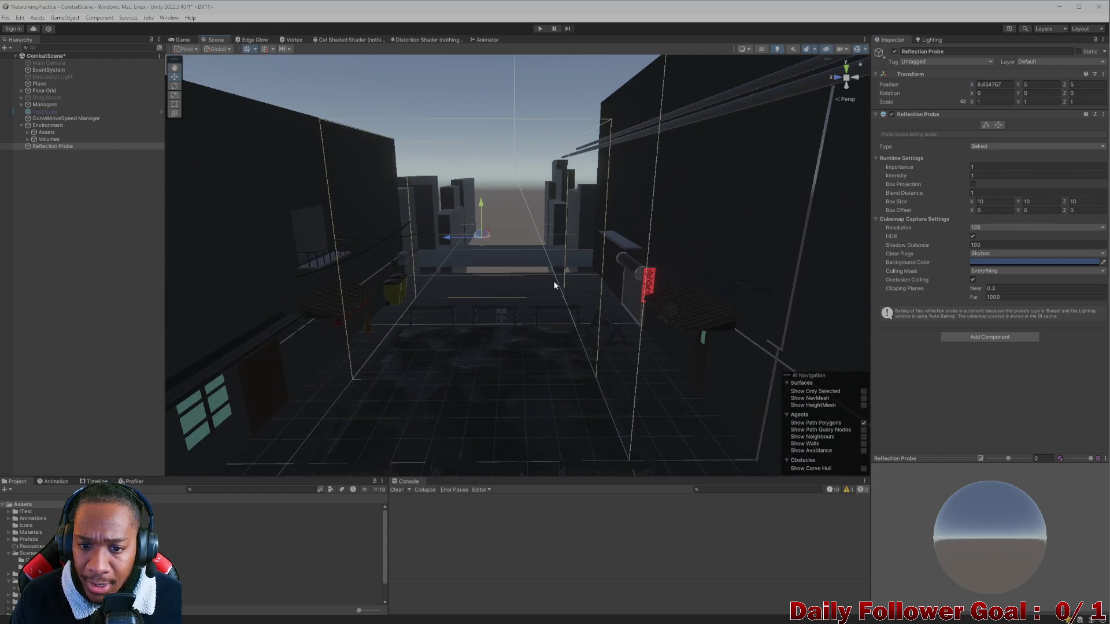
drag(1020, 204, 1034, 209)
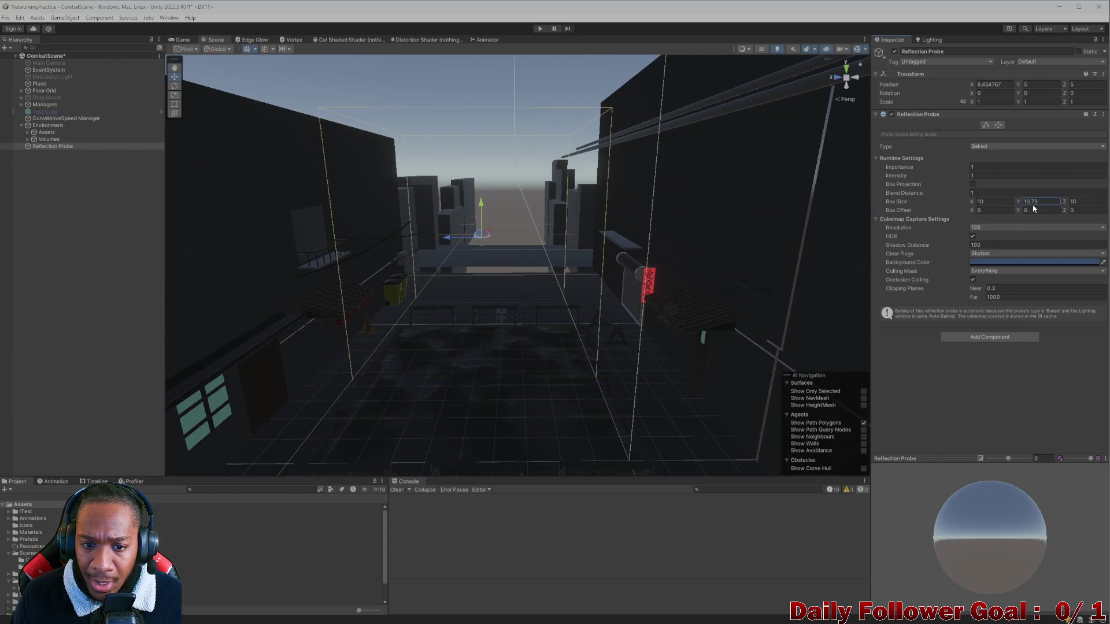
text(10)
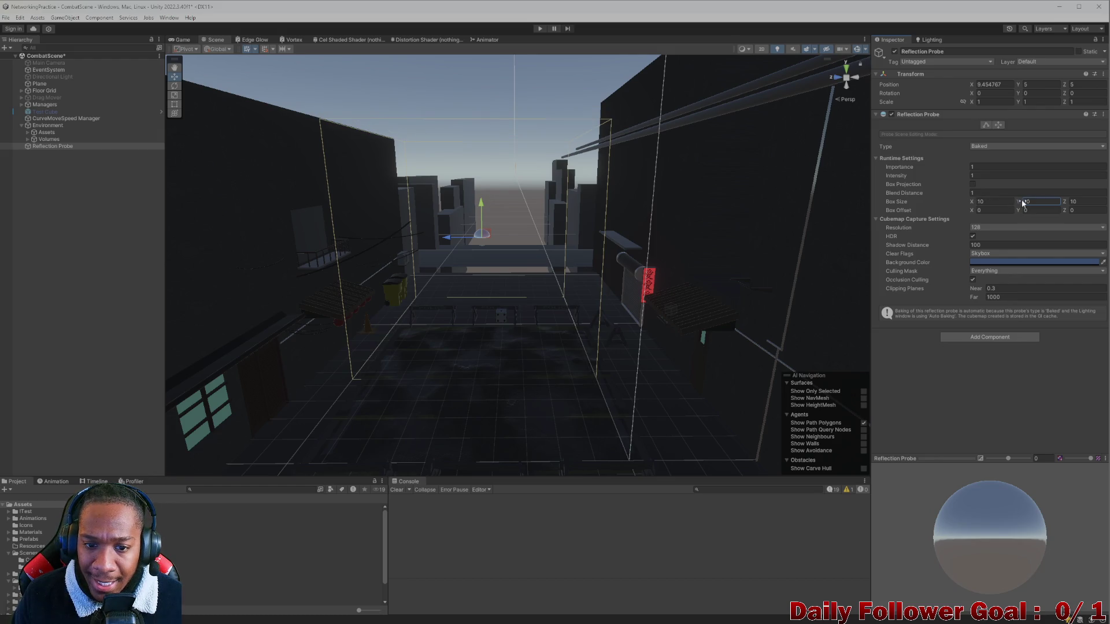
click(1004, 203)
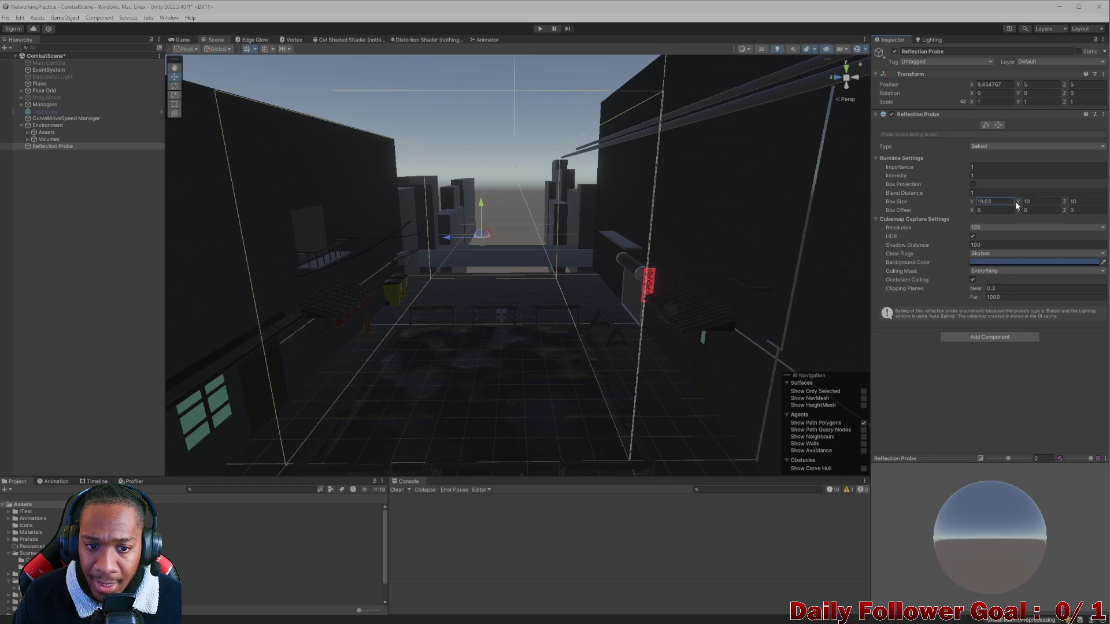
drag(1065, 205, 1076, 202)
drag(1064, 85, 1055, 85)
mouse_move(610, 260)
mouse_down()
mouse_move(746, 268)
mouse_move(490, 278)
mouse_move(617, 287)
mouse_move(694, 278)
mouse_up()
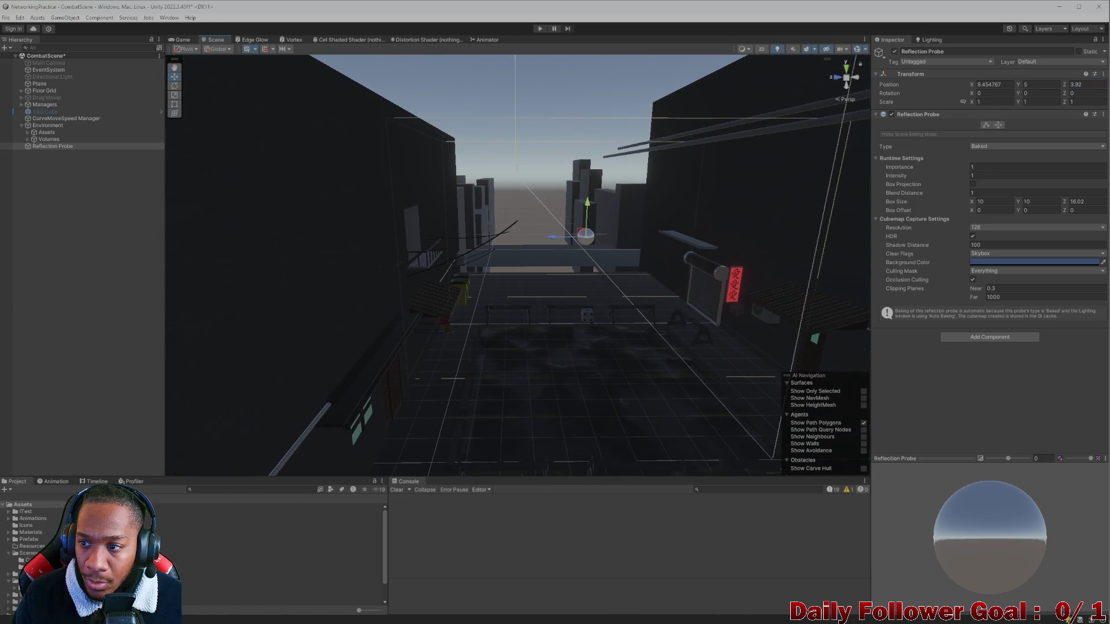
Set the probe box depth to 16.5 along the alley
click(1080, 201)
click(1090, 85)
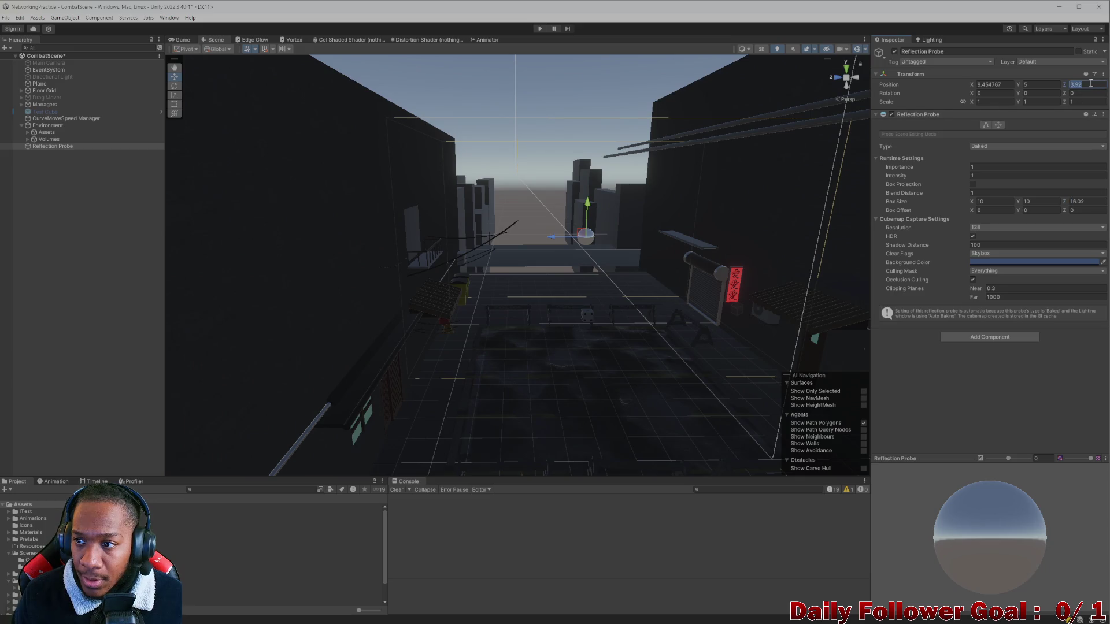
text(4)
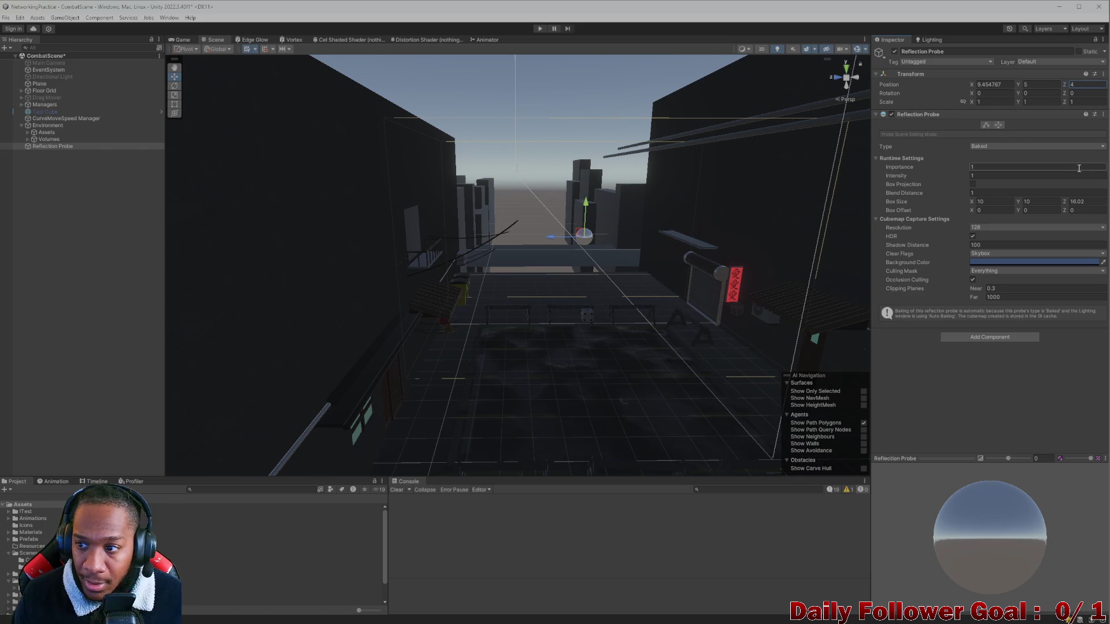
drag(466, 261, 379, 258)
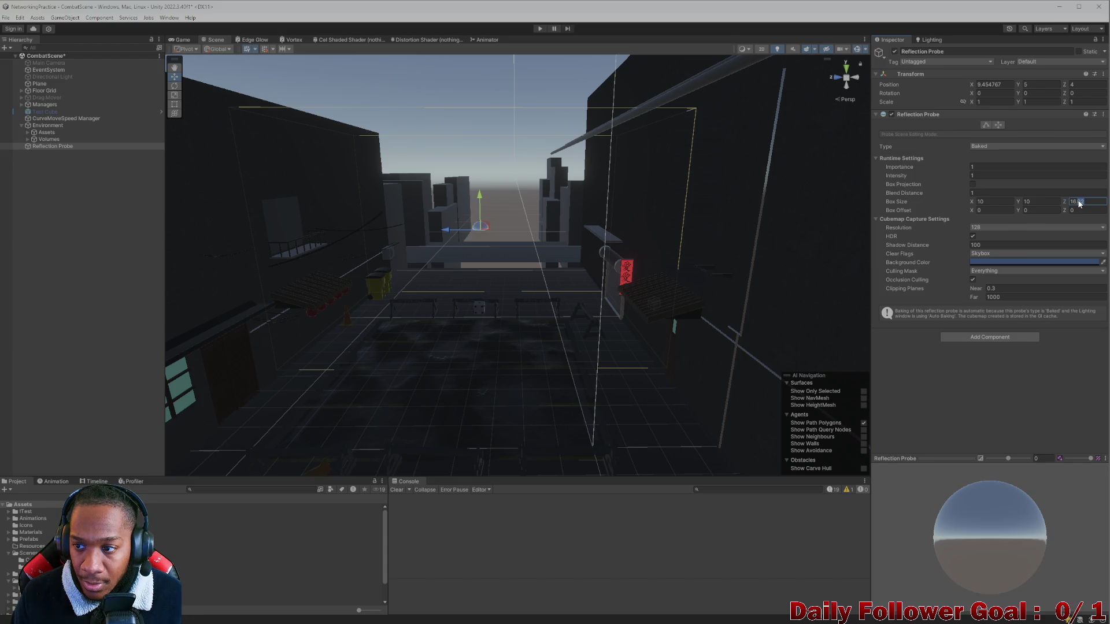
key(BackSpace)
text(5)
key(BackSpace)
key(BackSpace)
text(4)
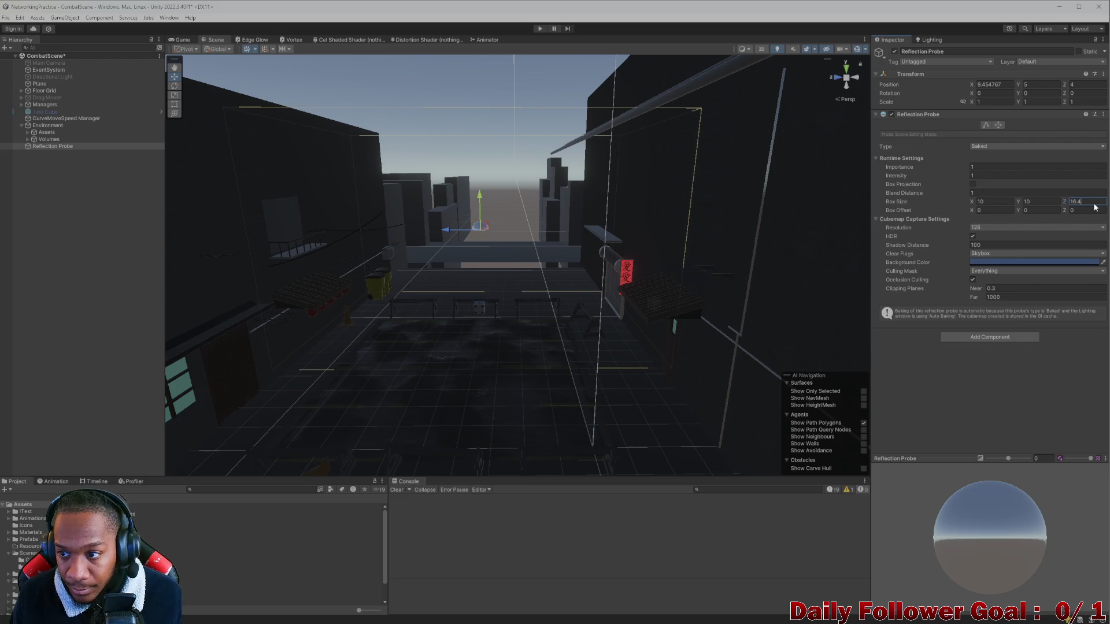
key(BackSpace)
key(BackSpace)
text(5)
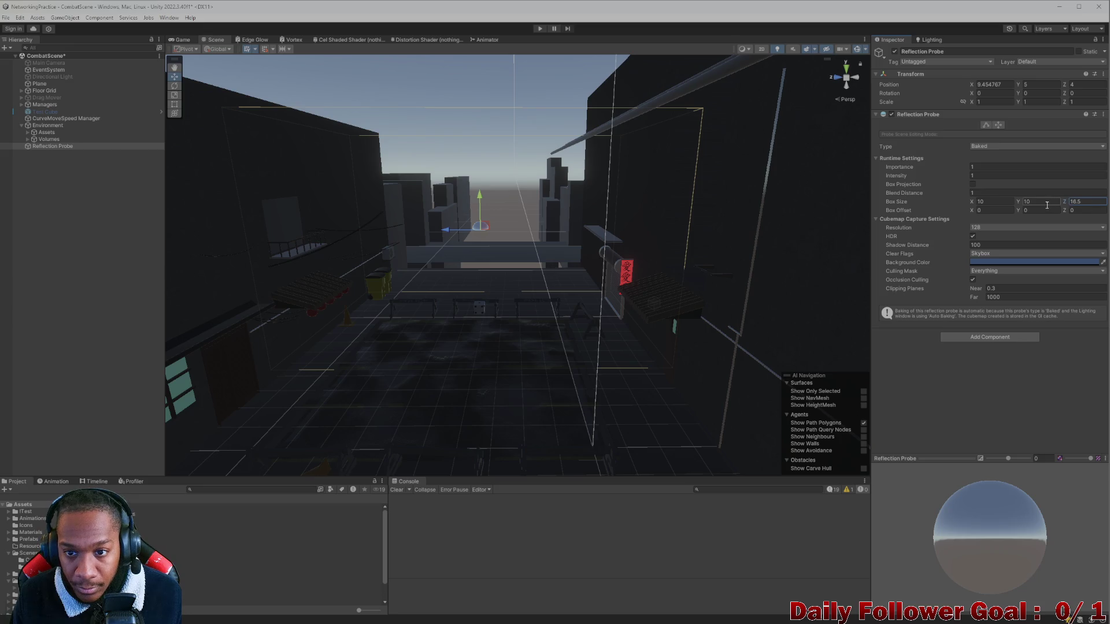
Slide the probe along Z to Position Z 3.64
click(1090, 85)
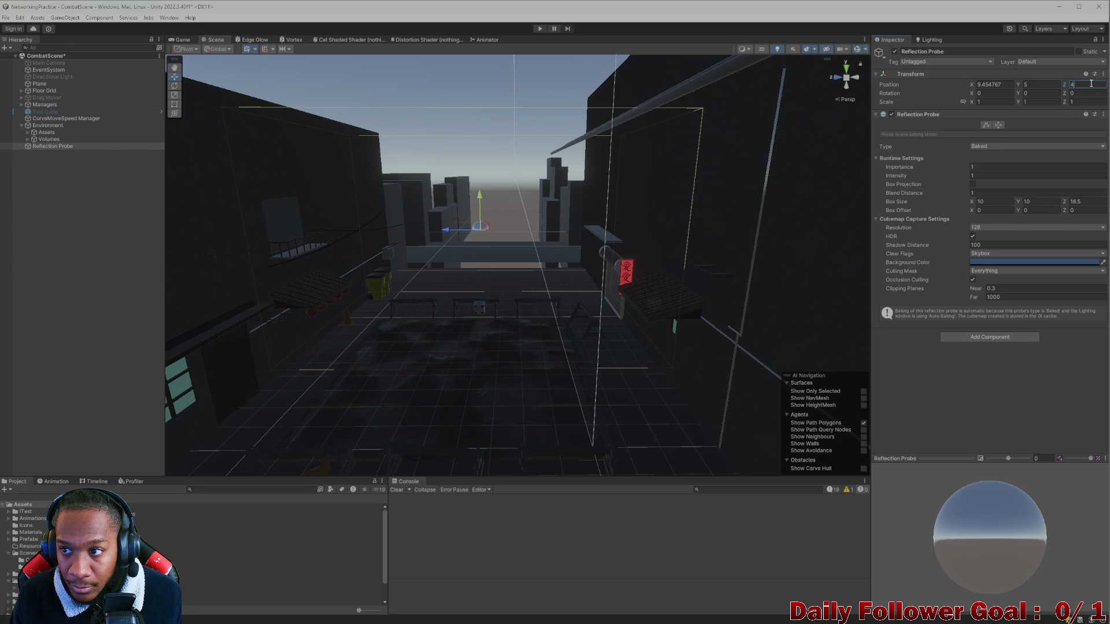
drag(1066, 87, 1063, 88)
mouse_move(556, 239)
mouse_down()
mouse_move(569, 228)
mouse_move(595, 235)
mouse_move(574, 218)
mouse_move(651, 242)
mouse_move(549, 248)
mouse_up()
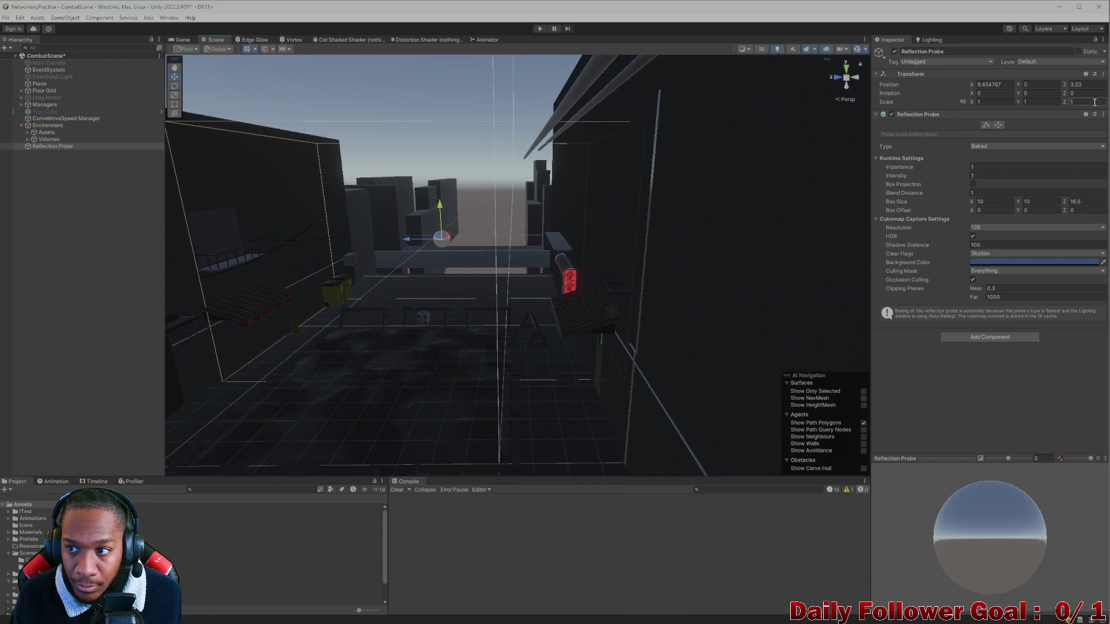
click(1094, 85)
text(3)
drag(1065, 85, 1077, 89)
scroll(608, 196, up, 3)
mouse_move(608, 195)
mouse_down()
mouse_move(587, 204)
mouse_move(547, 148)
mouse_move(520, 441)
mouse_move(508, 258)
mouse_move(496, 310)
mouse_move(496, 334)
mouse_move(545, 123)
mouse_move(515, 248)
mouse_move(501, 256)
mouse_move(518, 287)
mouse_move(560, 254)
mouse_move(601, 178)
mouse_move(834, 171)
mouse_up()
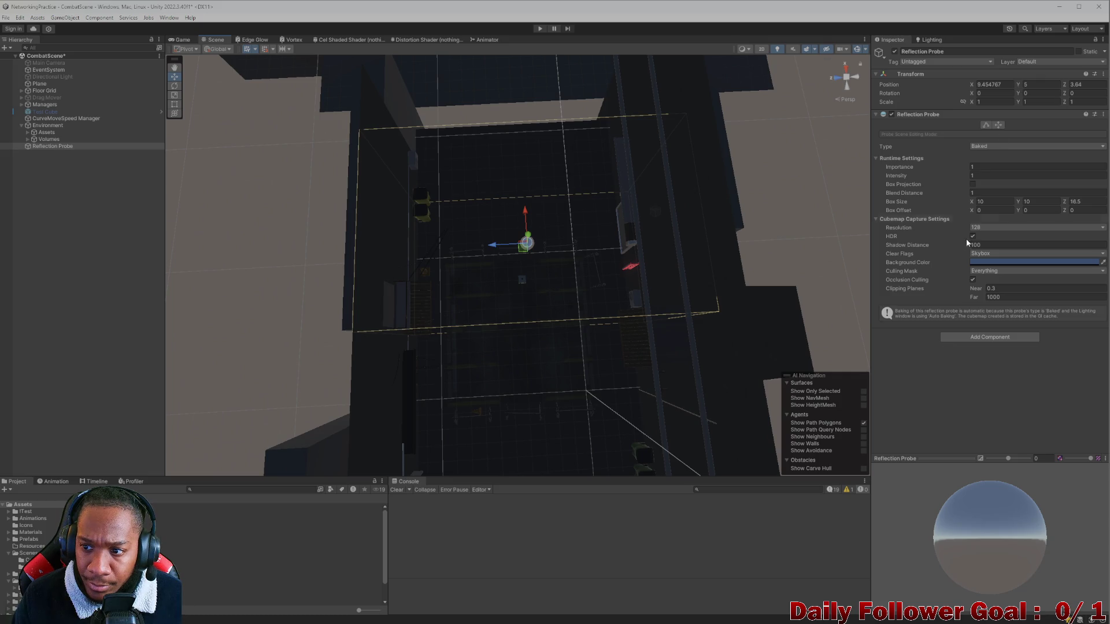
Widen the probe box across the alley, trying widths around 25.66, 33.02 and 30
drag(972, 202, 1040, 203)
mouse_move(613, 249)
mouse_down()
mouse_move(530, 180)
mouse_move(547, 258)
mouse_up()
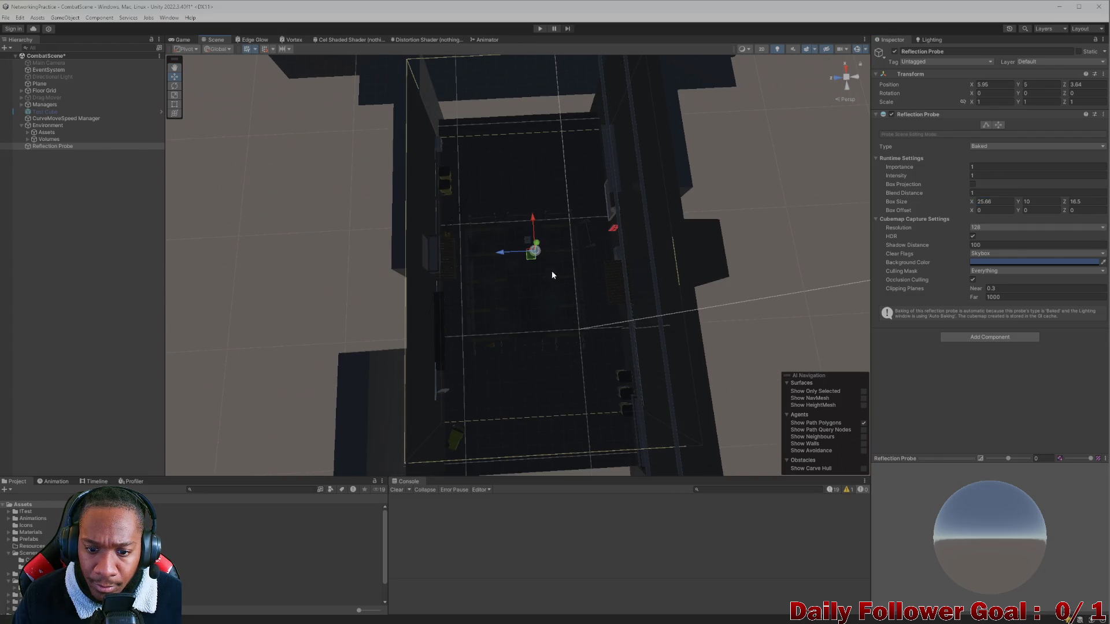
drag(561, 312, 748, 128)
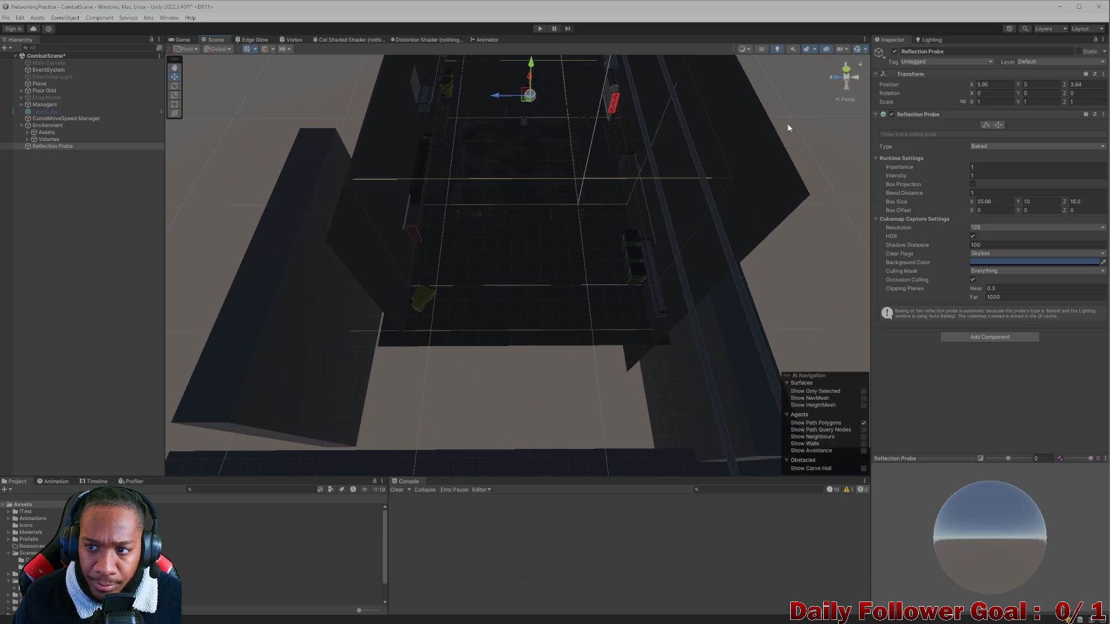
drag(976, 200, 1017, 203)
drag(568, 104, 564, 258)
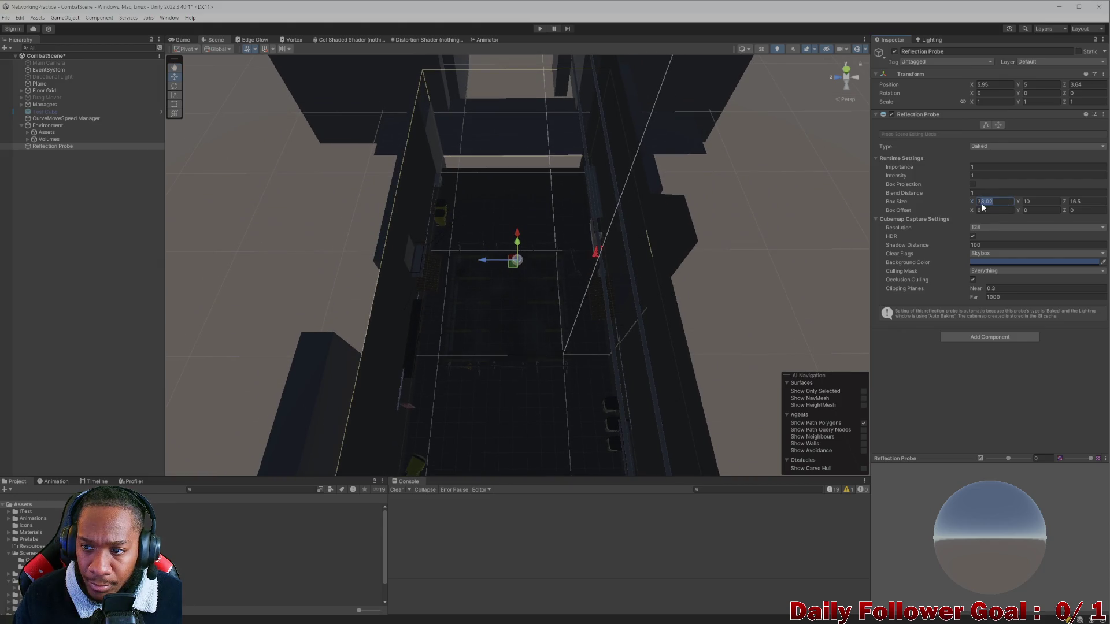
text(30)
scroll(563, 220, down, 2)
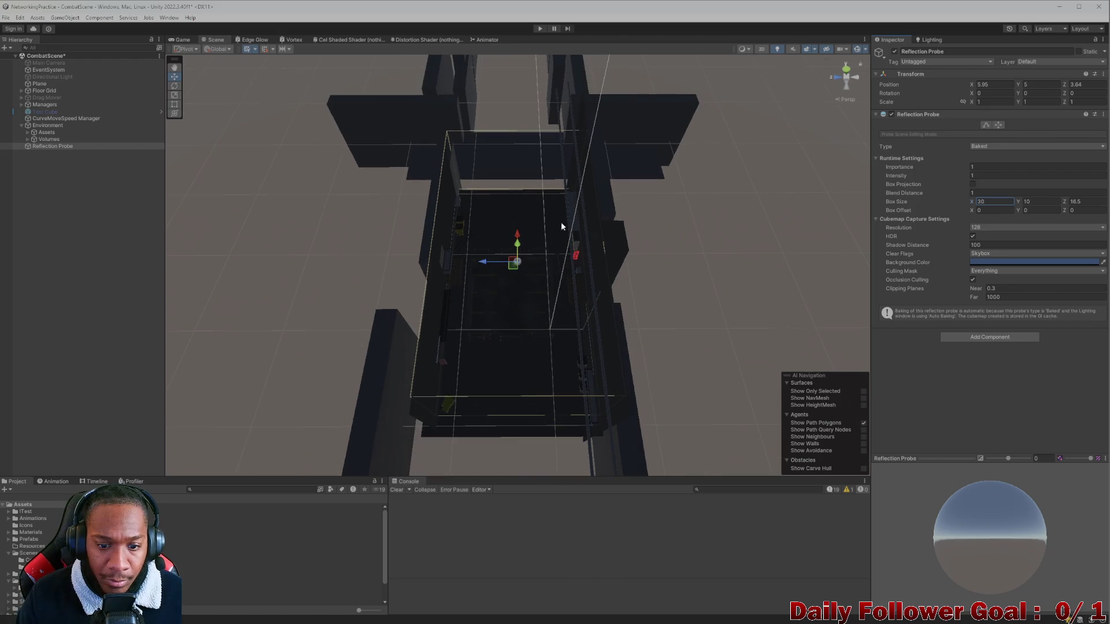
Fix the box width at 32 and shift the probe to X 5.03
drag(518, 235, 518, 239)
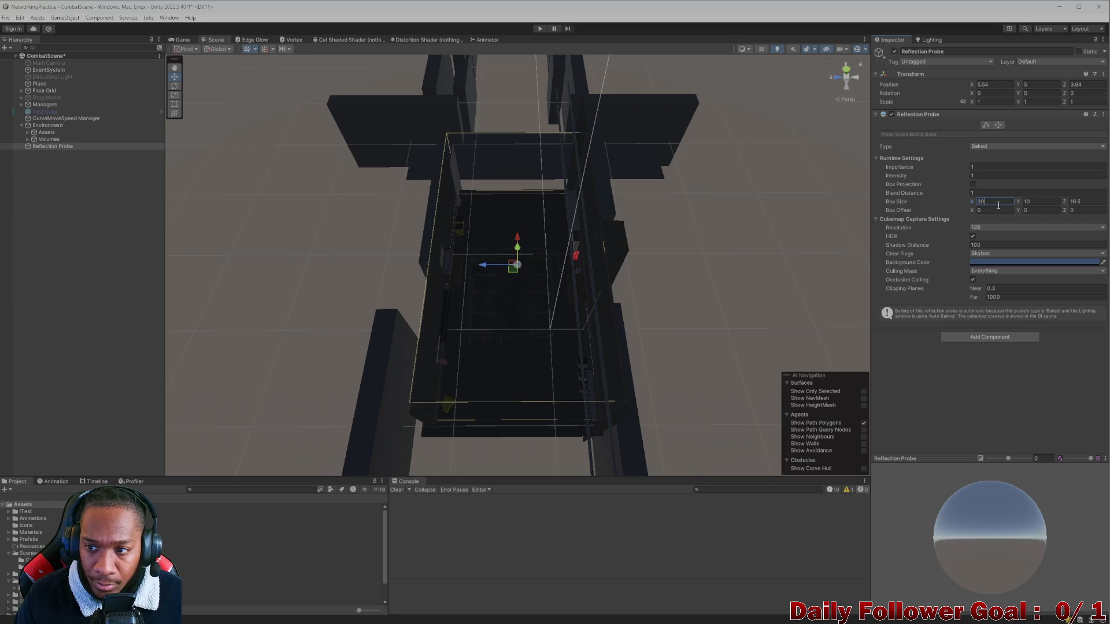
text(32)
mouse_move(513, 242)
mouse_down()
mouse_move(512, 265)
mouse_move(570, 273)
mouse_move(594, 297)
mouse_move(603, 145)
mouse_move(799, 169)
mouse_move(612, 193)
mouse_up()
scroll(520, 238, up, 5)
mouse_move(817, 225)
mouse_down()
mouse_move(614, 273)
mouse_move(634, 240)
mouse_move(590, 233)
mouse_move(577, 284)
mouse_move(524, 297)
mouse_move(537, 280)
mouse_move(448, 315)
mouse_move(542, 283)
mouse_move(555, 312)
mouse_move(592, 267)
mouse_move(562, 291)
mouse_up()
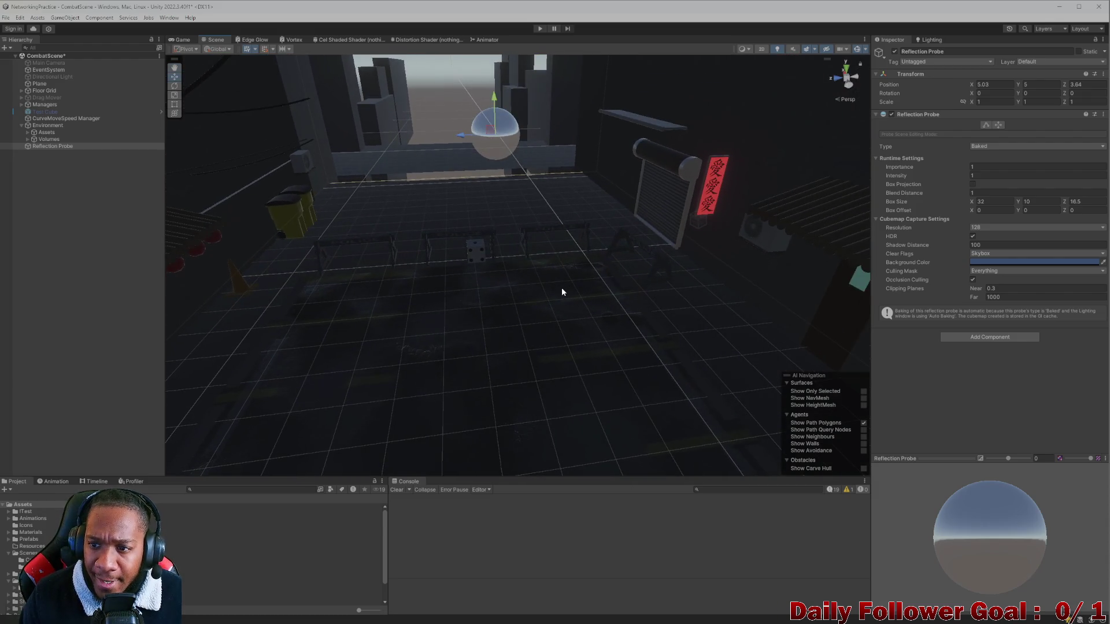
Keep Importance at 30 and intensity at 1, and enable Box Projection on the probe
click(921, 164)
text(30)
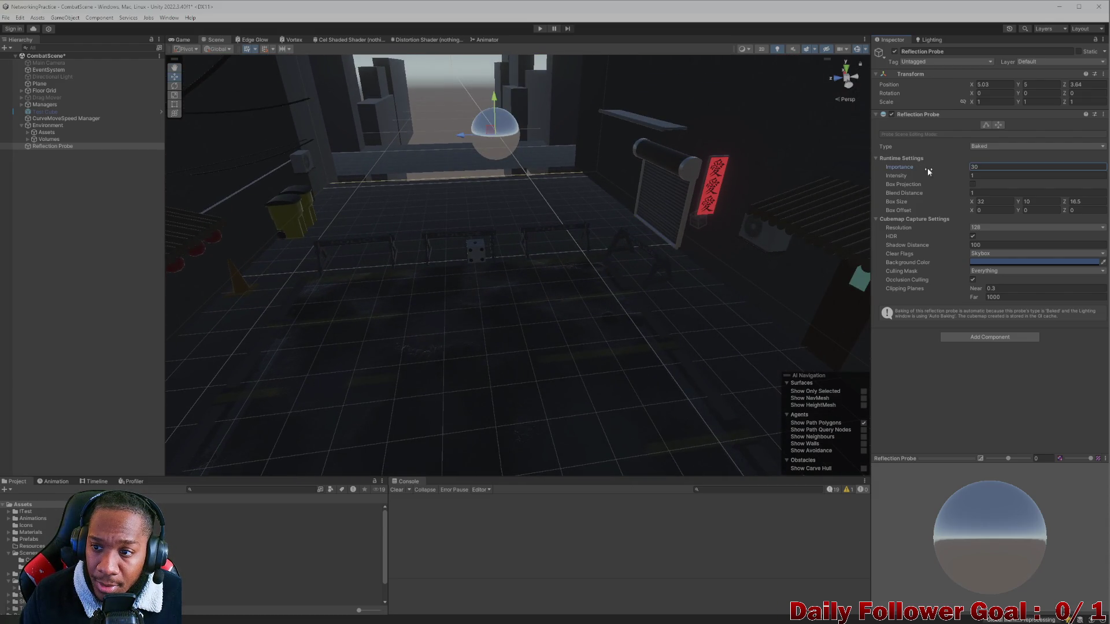
drag(949, 173, 930, 181)
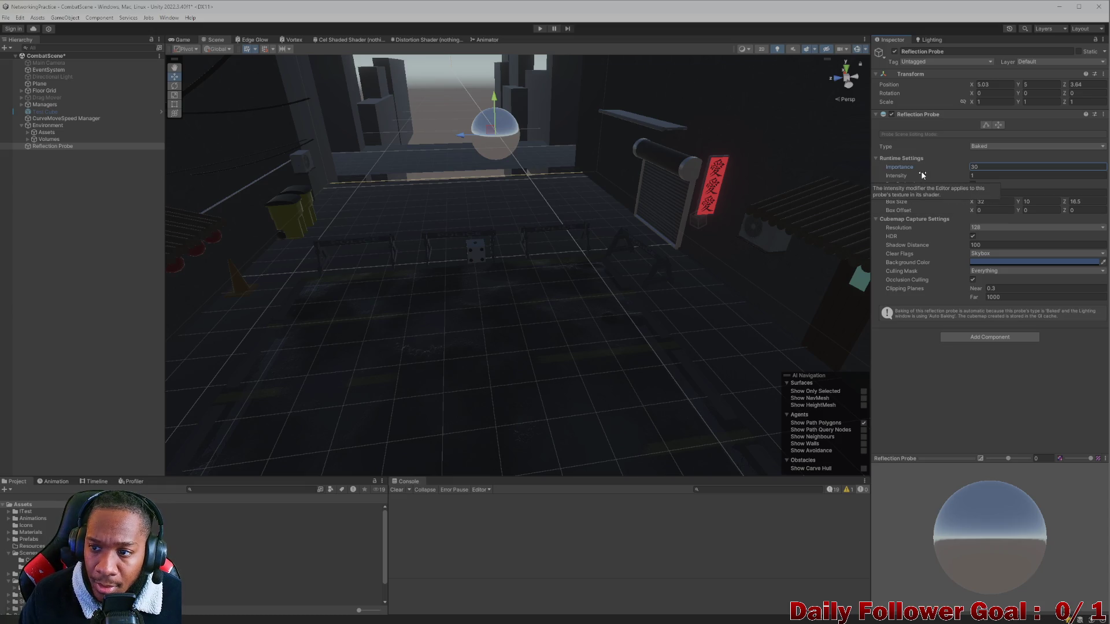
mouse_move(906, 176)
mouse_down()
mouse_move(1101, 191)
mouse_move(925, 159)
mouse_up()
key(ctrl+z)
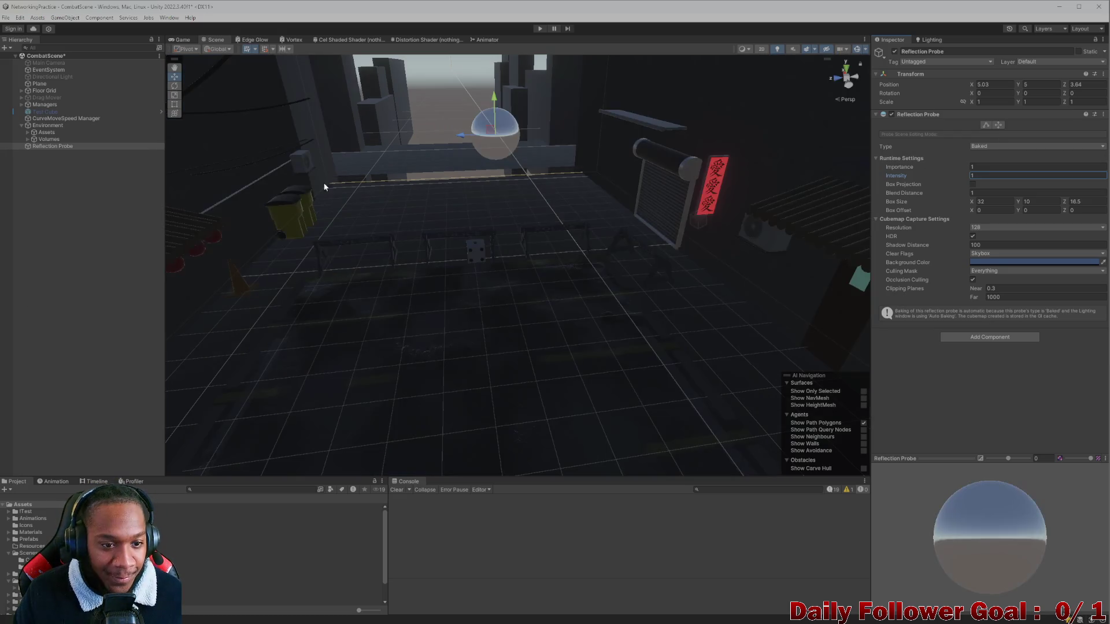
mouse_move(510, 245)
mouse_down()
mouse_move(658, 235)
mouse_move(649, 245)
mouse_up()
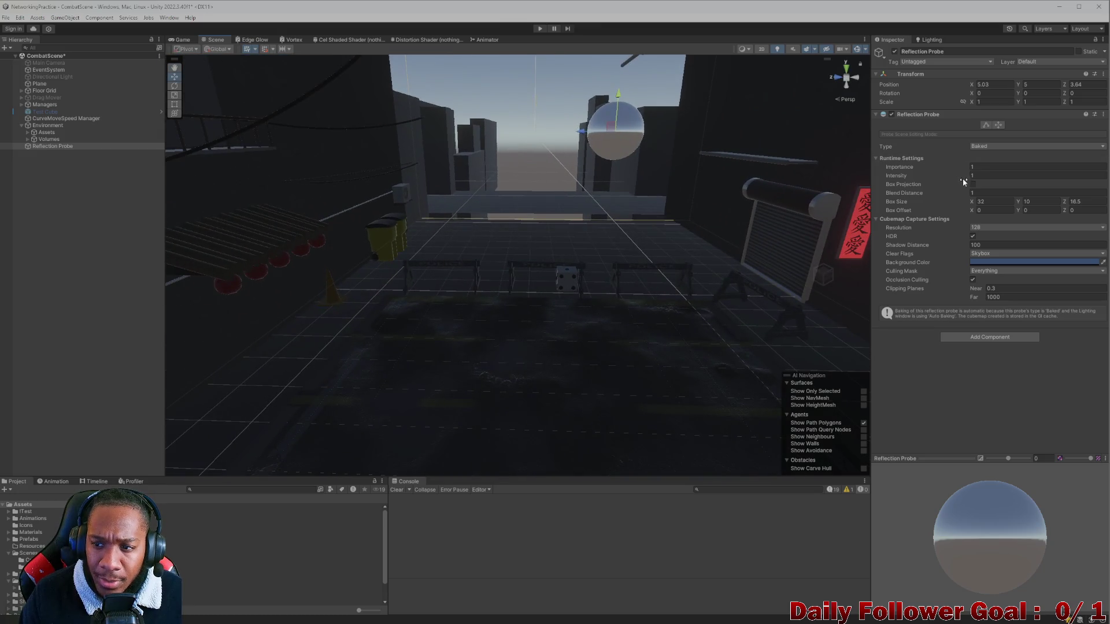
mouse_move(898, 187)
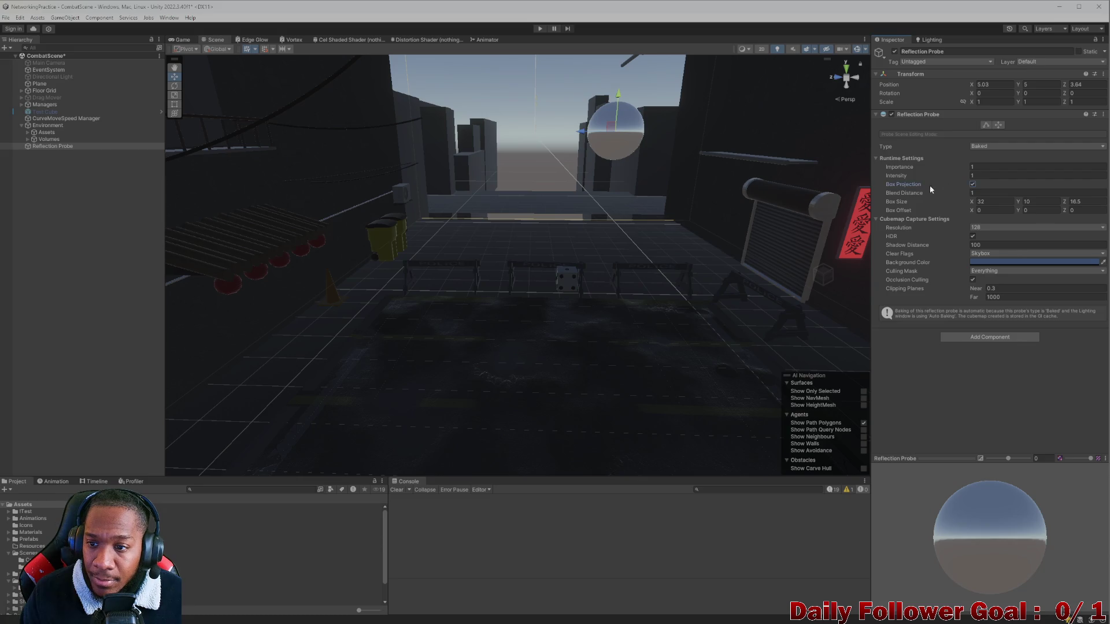
drag(616, 290, 553, 286)
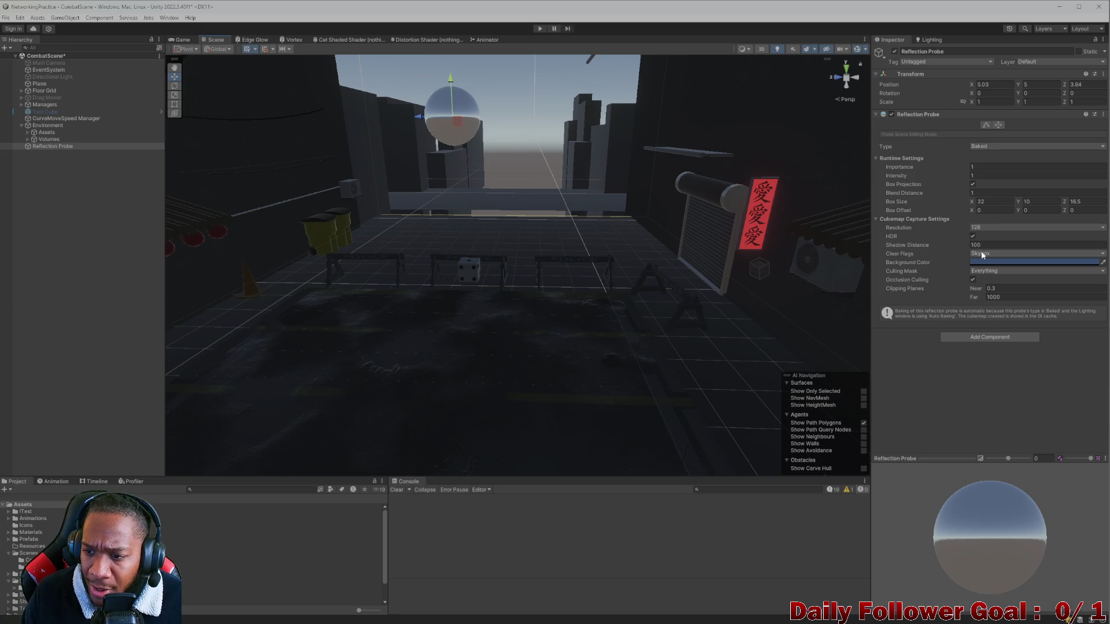
Try Solid Color clear flags, then return the probe's background to Skybox
click(1000, 254)
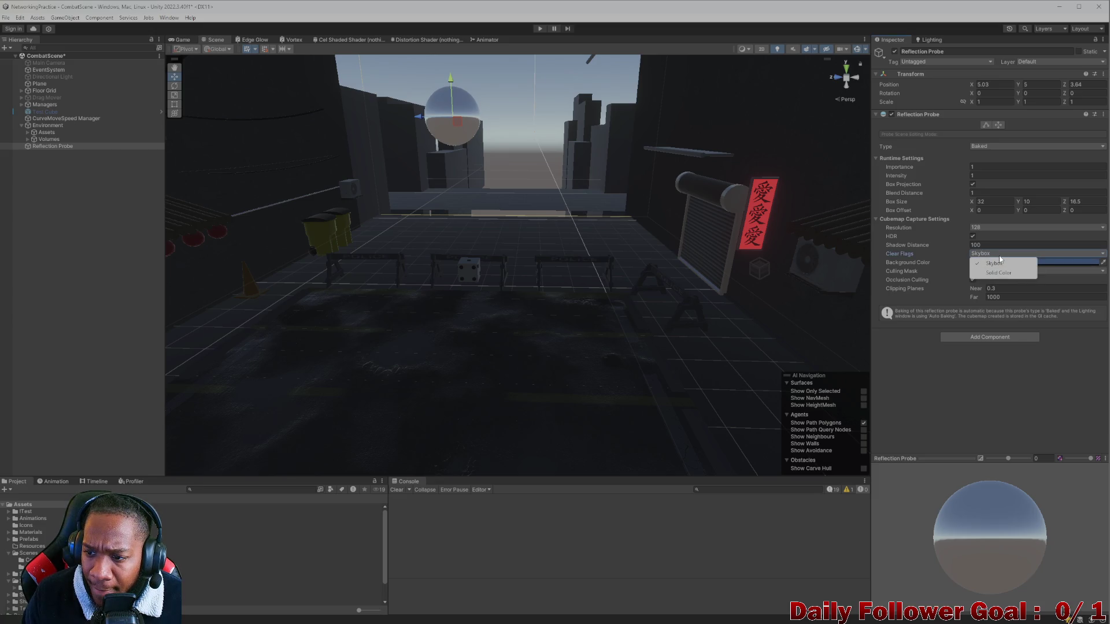
click(997, 268)
click(995, 255)
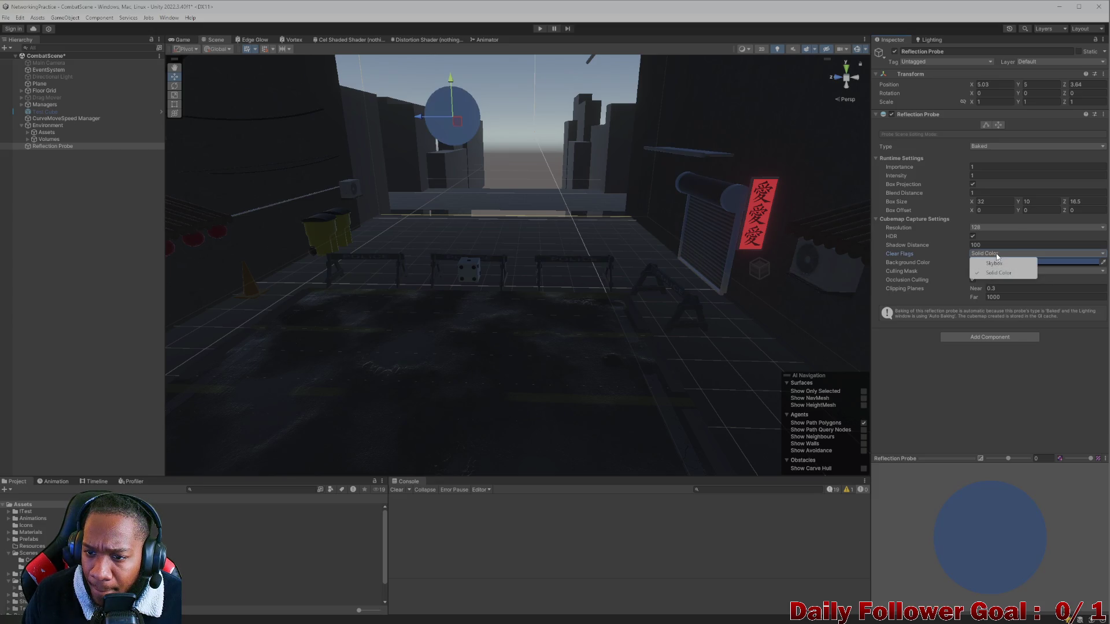
click(997, 263)
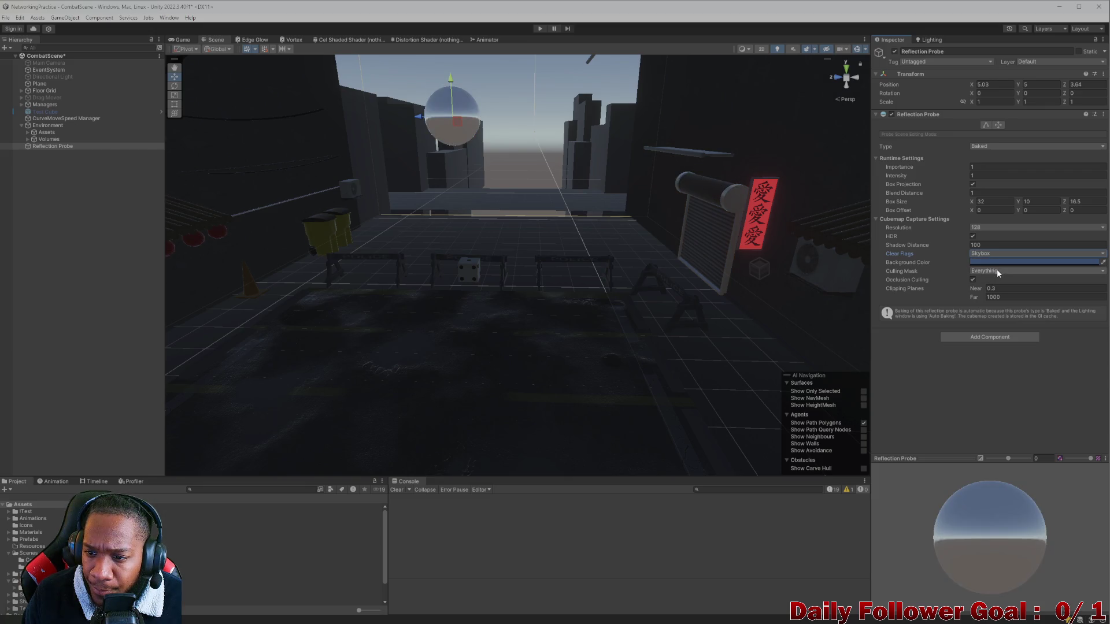
Raise the reflection probe's intensity to 1.5
drag(913, 176, 919, 179)
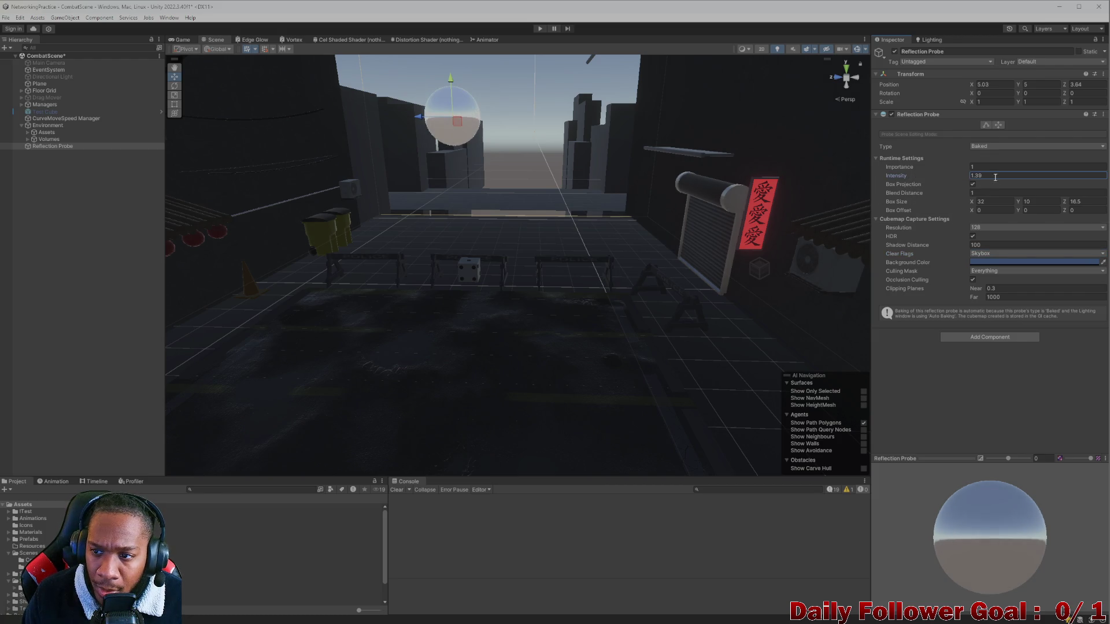
key(BackSpace)
key(BackSpace)
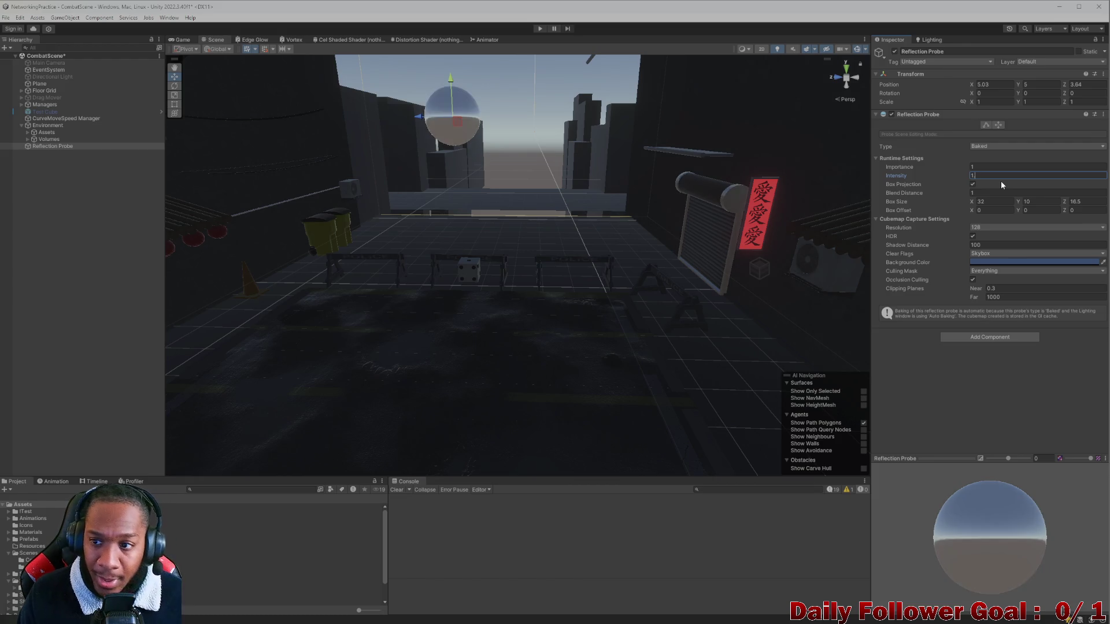
text(5)
mouse_move(520, 376)
mouse_down()
mouse_move(562, 339)
mouse_move(591, 279)
mouse_move(572, 260)
mouse_move(562, 324)
mouse_move(458, 314)
mouse_move(508, 291)
mouse_up()
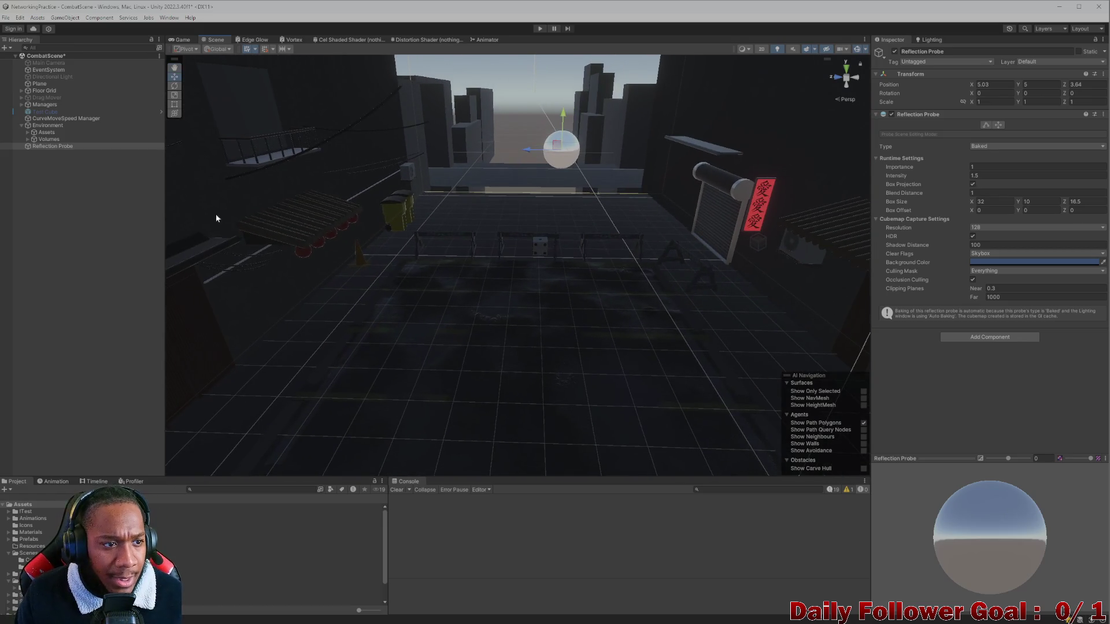
click(56, 167)
Create a Light Probe Group via Light > Light Probe Group and frame it in the view
right_click(55, 161)
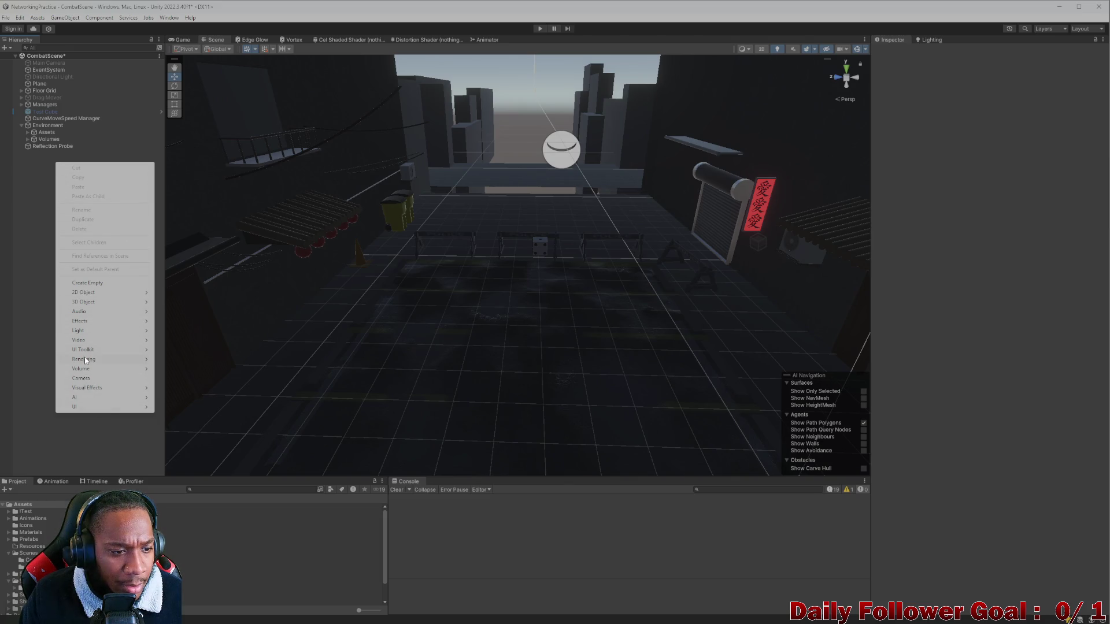
mouse_move(101, 332)
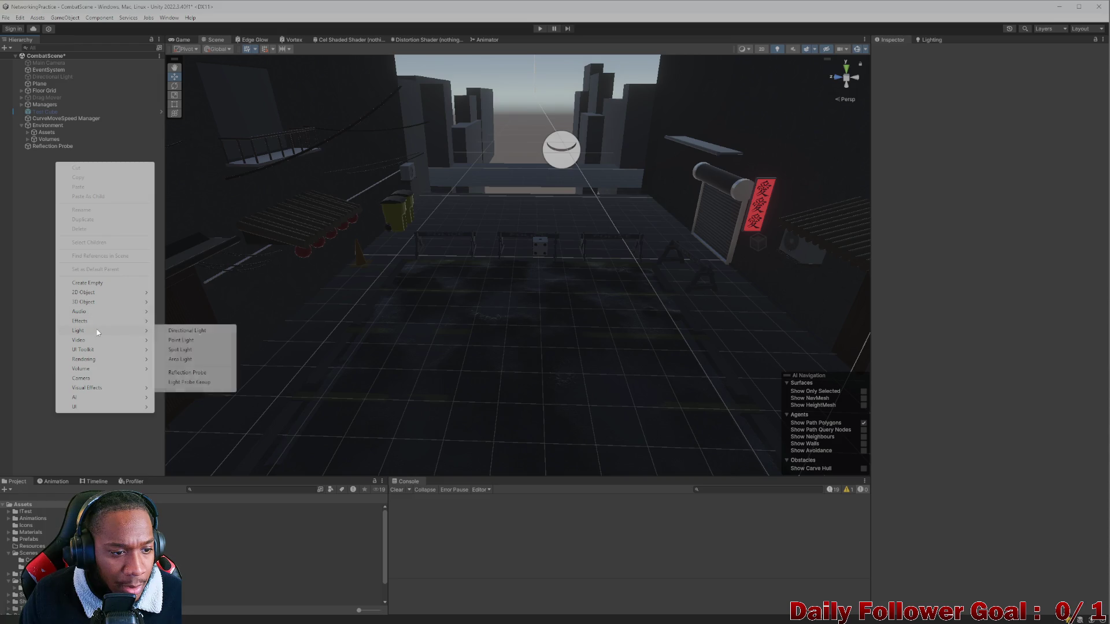
click(192, 382)
key(f)
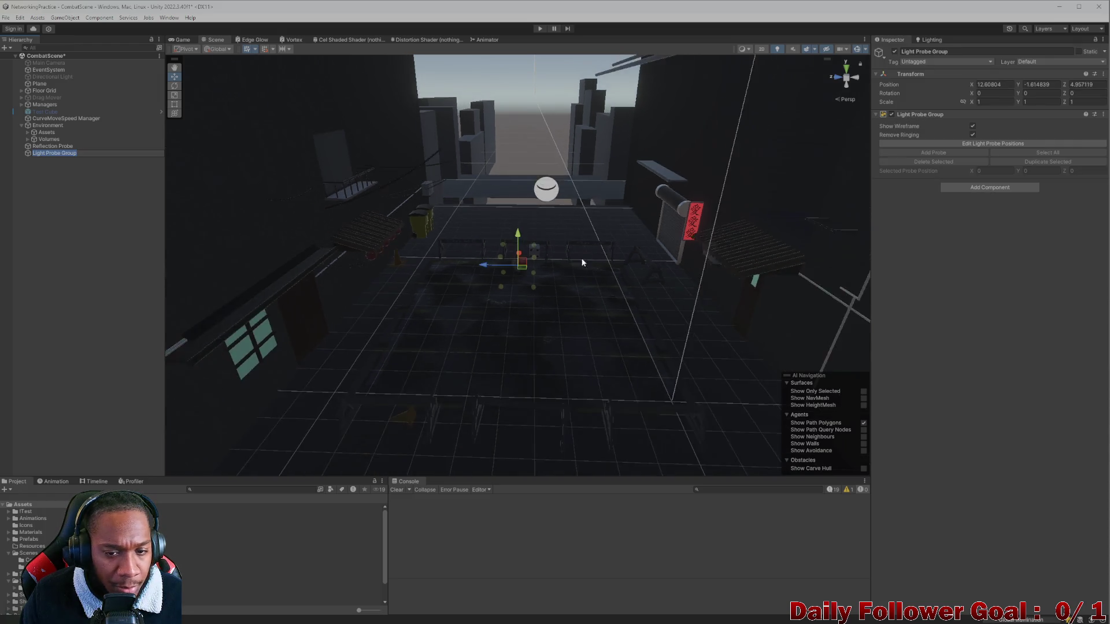
mouse_move(505, 331)
mouse_down()
mouse_move(310, 358)
mouse_move(674, 306)
mouse_move(549, 341)
mouse_move(629, 395)
mouse_move(549, 274)
mouse_move(560, 266)
mouse_up()
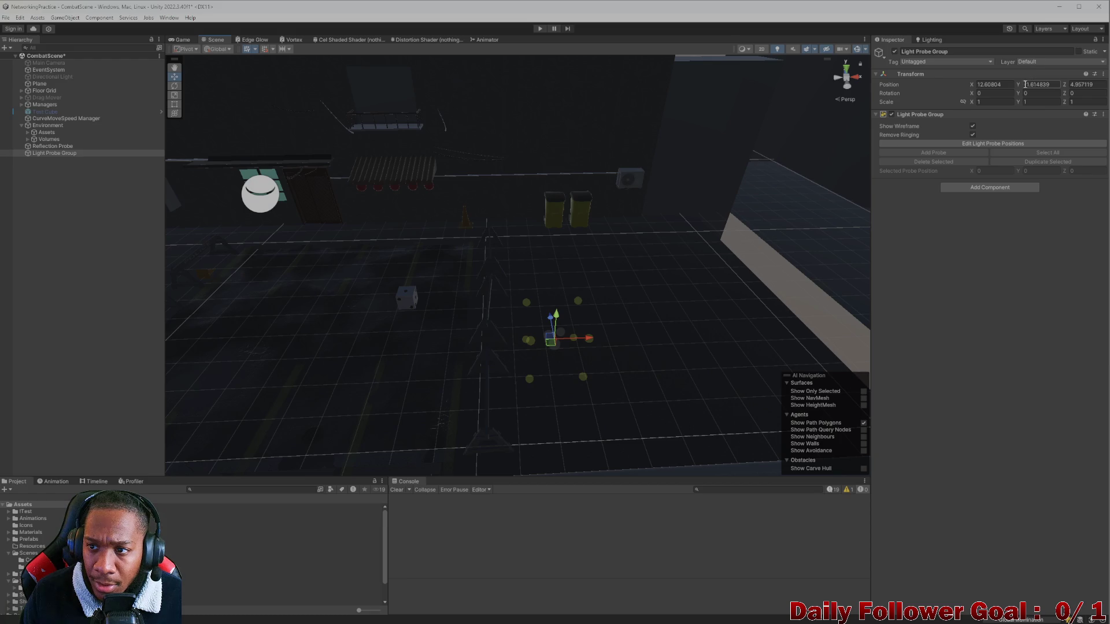
click(1040, 85)
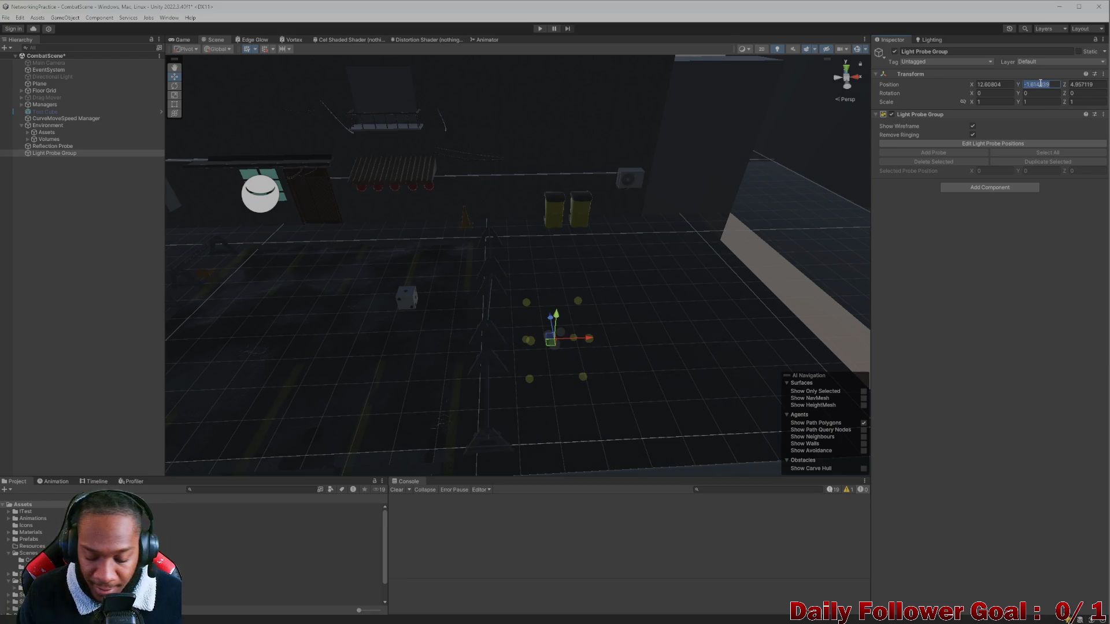
Set the probe group's Y to 0, lift it above the floor, and view the alley from the top
text(0)
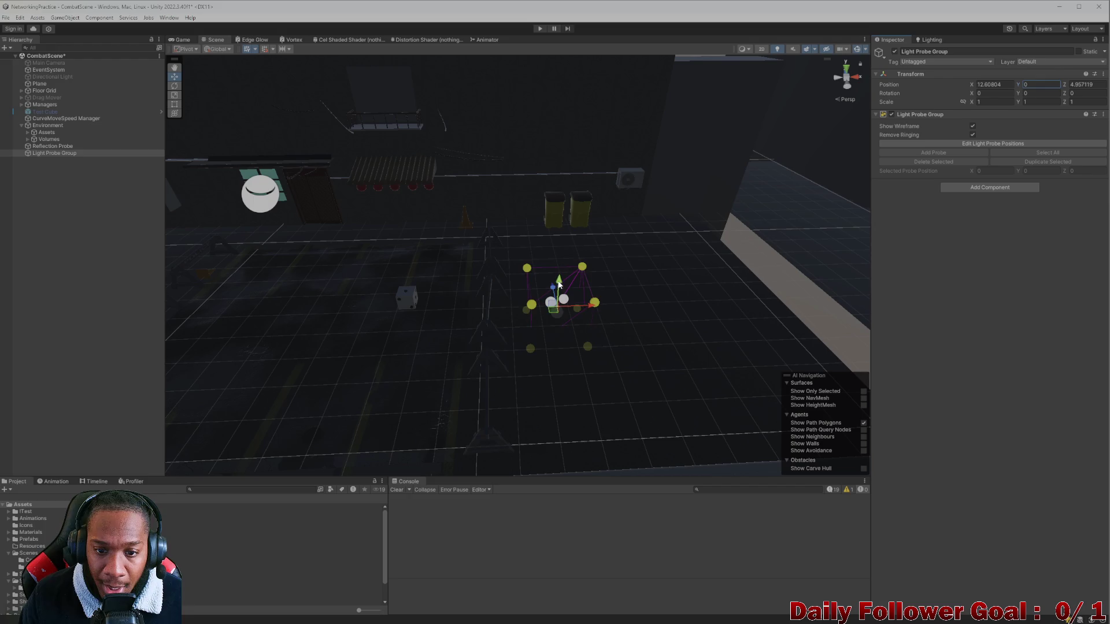
drag(559, 284, 547, 252)
mouse_move(868, 199)
mouse_down()
mouse_move(595, 317)
mouse_move(704, 168)
mouse_up()
mouse_move(580, 111)
mouse_down()
mouse_move(522, 109)
mouse_move(649, 238)
mouse_move(665, 279)
mouse_up()
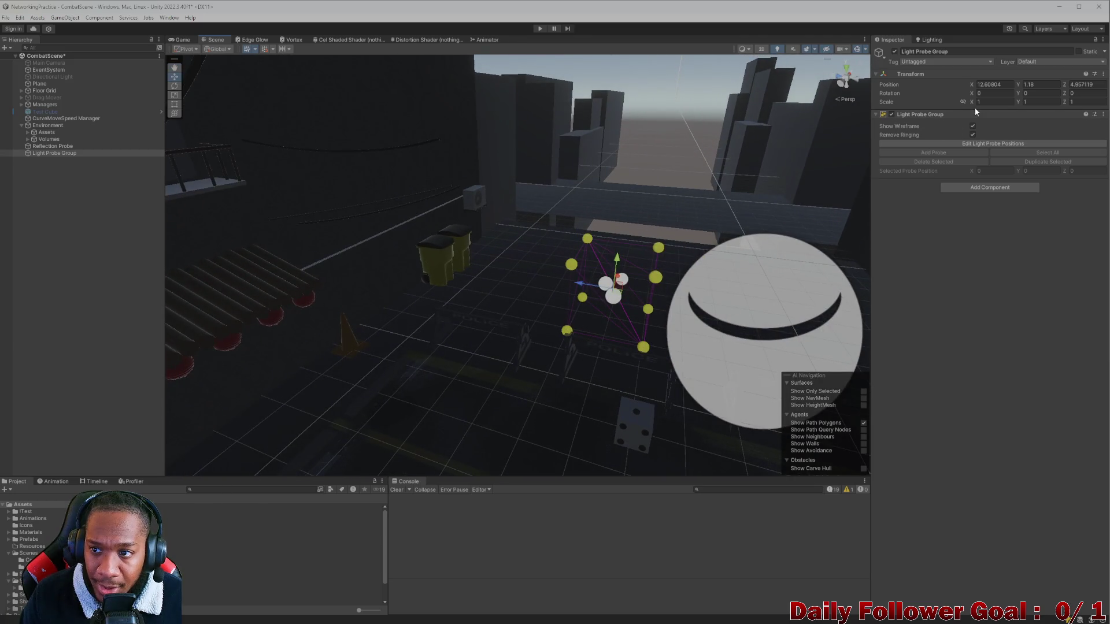
drag(971, 104, 1017, 103)
key(f)
mouse_move(546, 323)
mouse_down()
mouse_move(477, 182)
mouse_move(745, 144)
mouse_up()
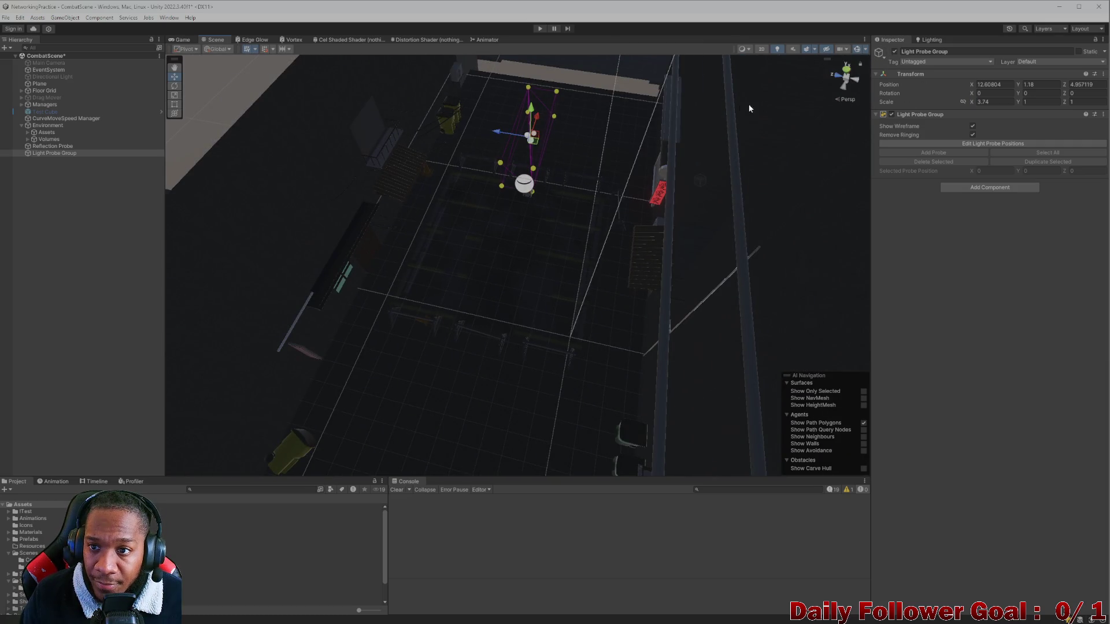
click(849, 70)
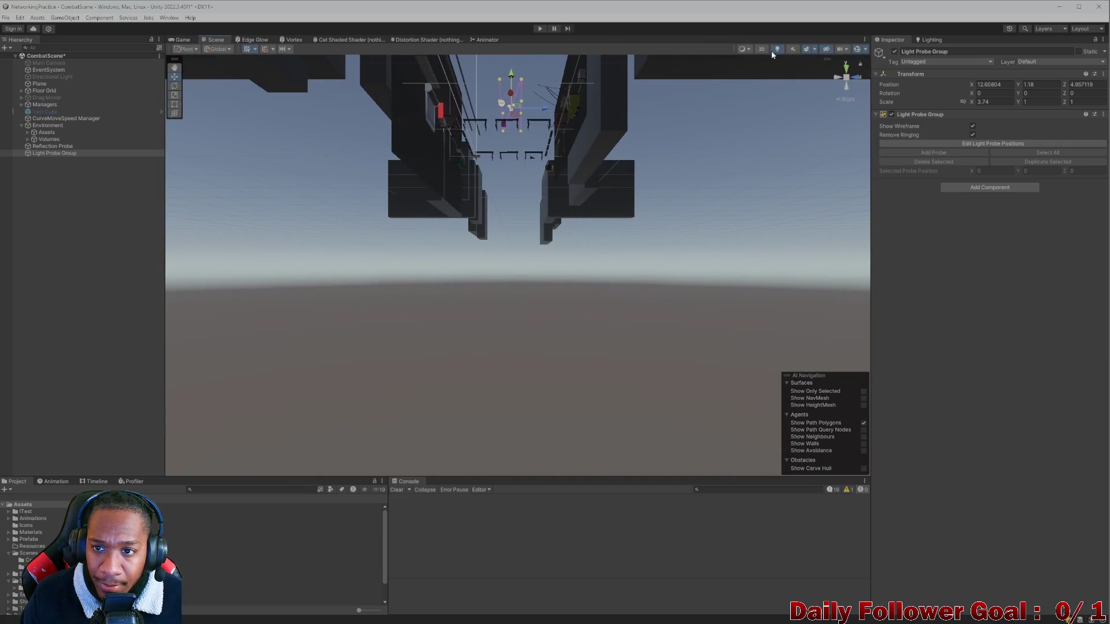
click(847, 68)
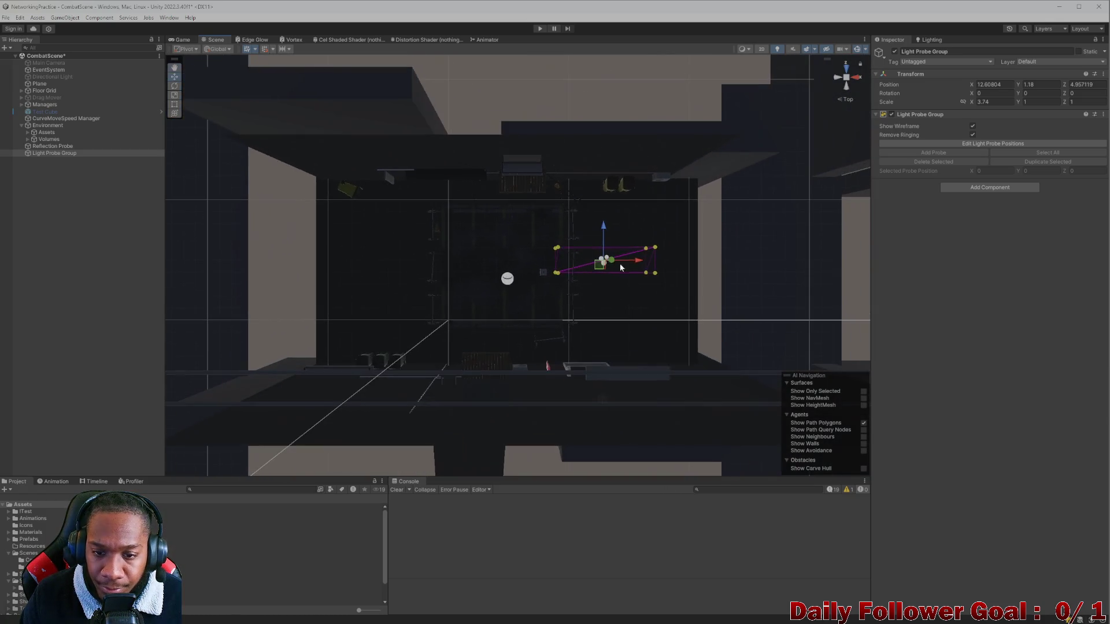
Scale the probe group up, move it over the alley, and stretch it along Z
key(r)
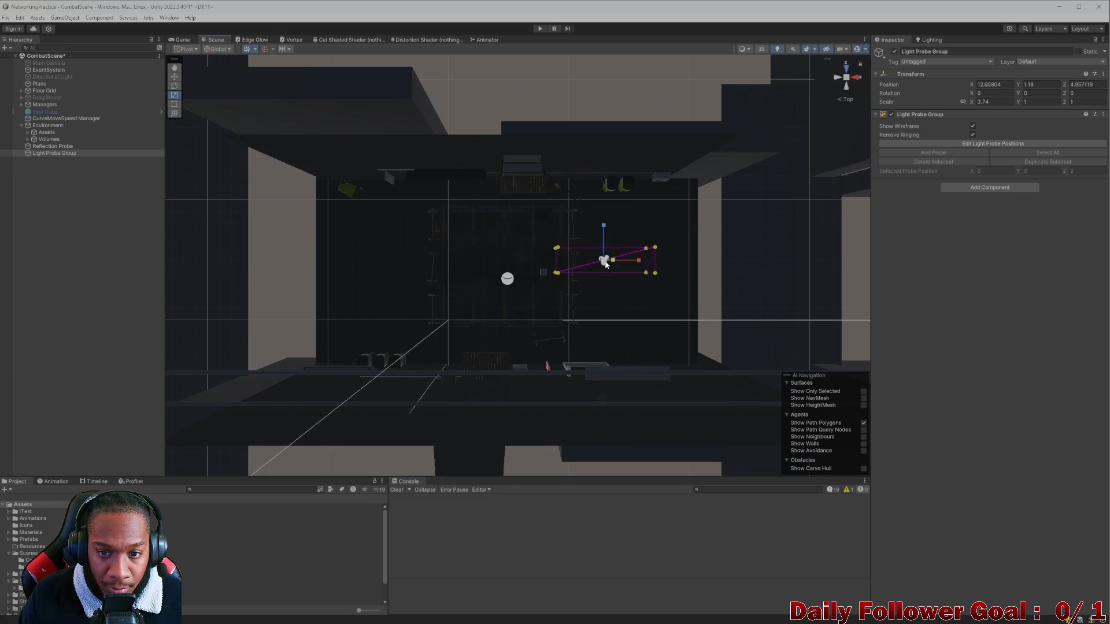
drag(605, 262, 634, 255)
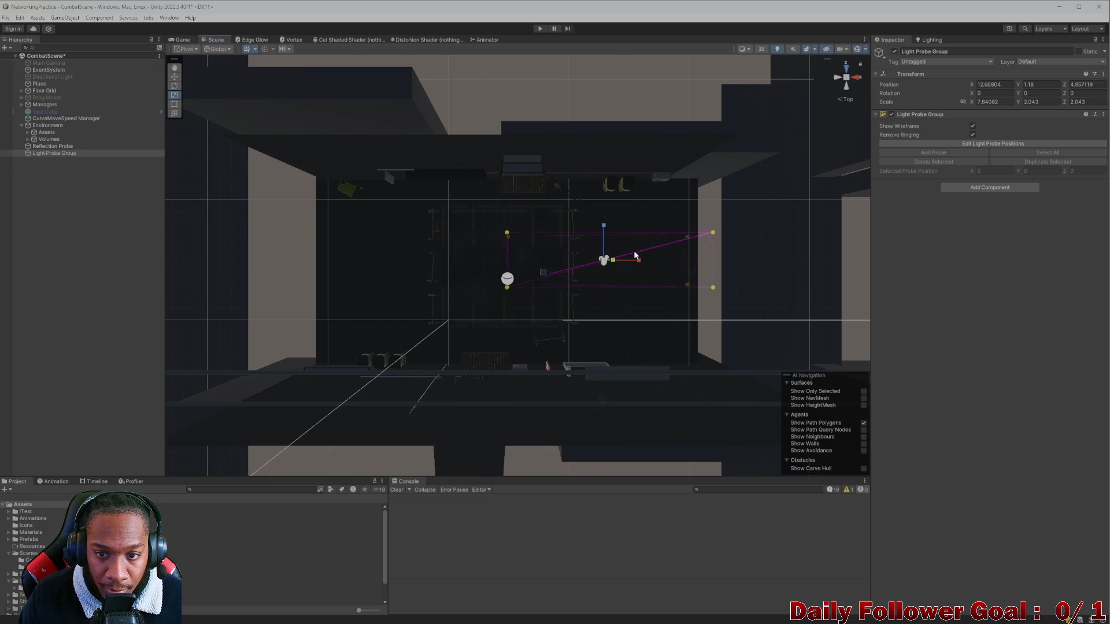
click(485, 238)
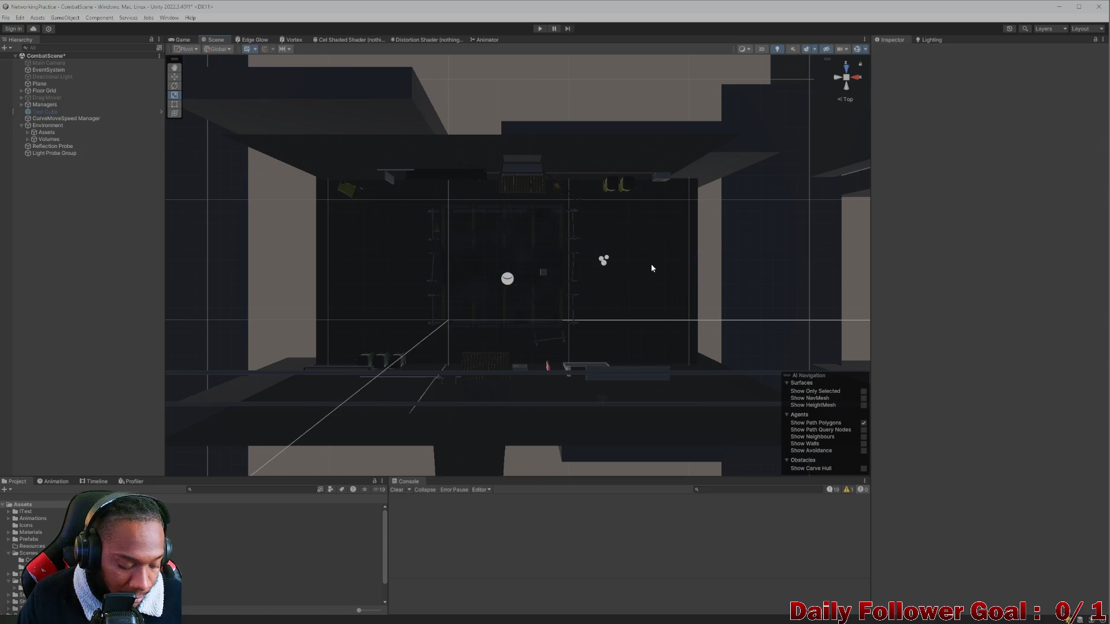
key(ctrl+z)
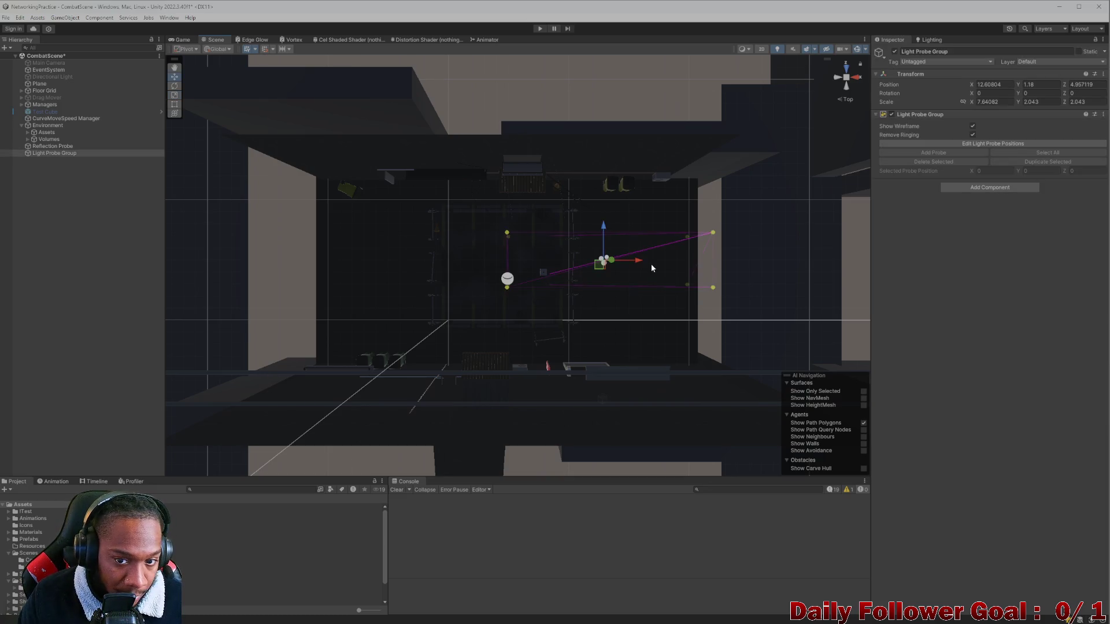
drag(628, 260, 536, 266)
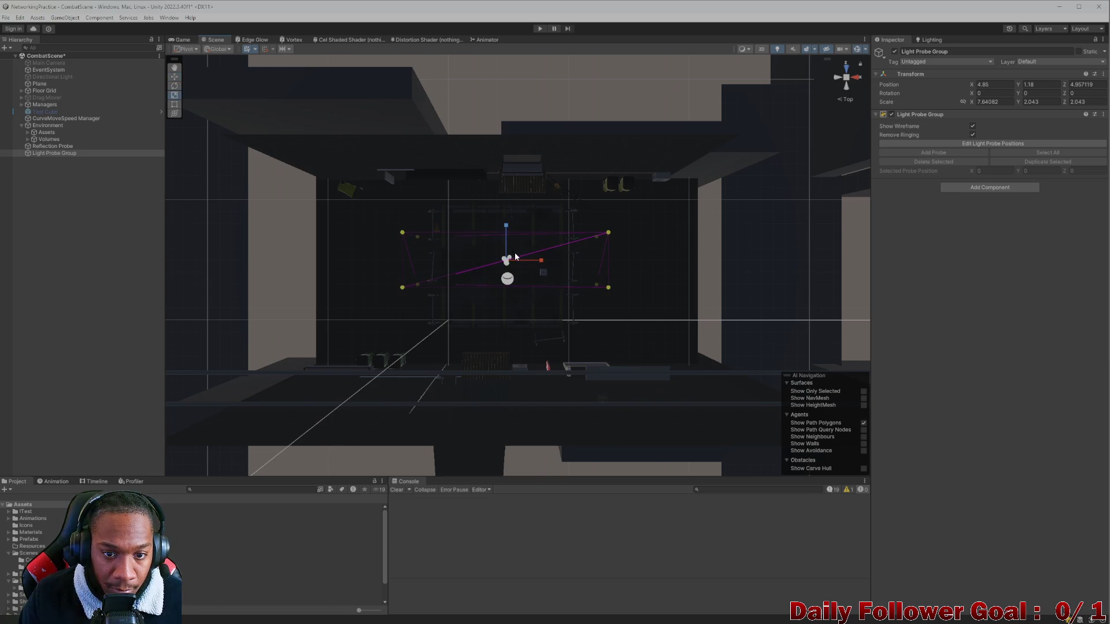
drag(508, 232, 512, 162)
key(w)
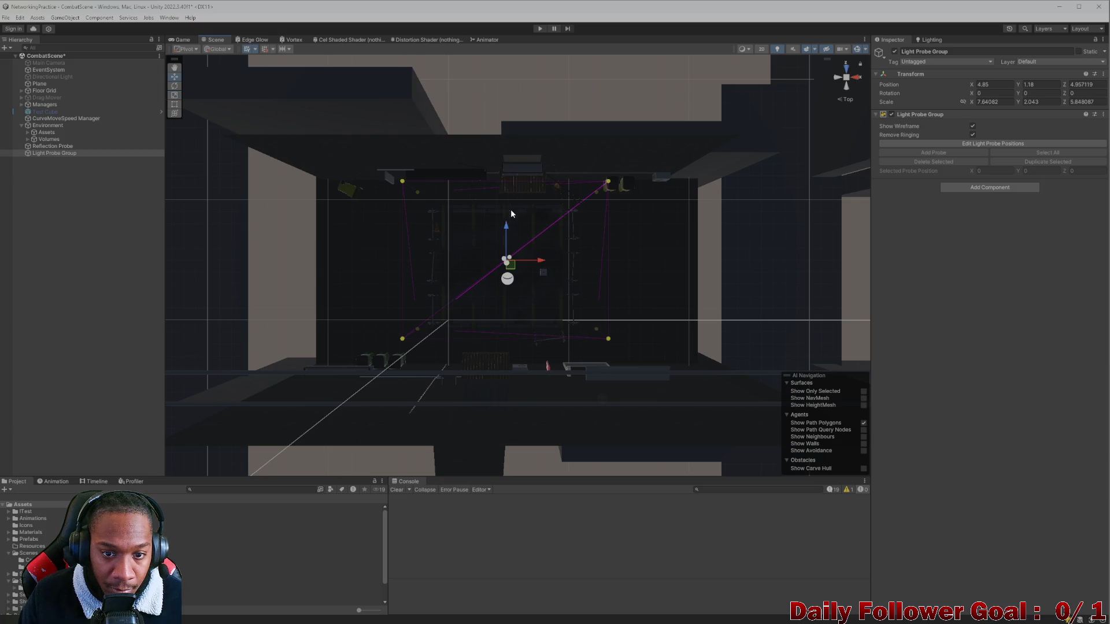
mouse_move(507, 240)
mouse_down()
mouse_move(505, 227)
mouse_move(507, 244)
mouse_up()
Stretch the group wider along X to 14.98511 × 2.043 × 7.70851 at 4.85, 1.18, 3.92
key(r)
key(w)
key(r)
key(w)
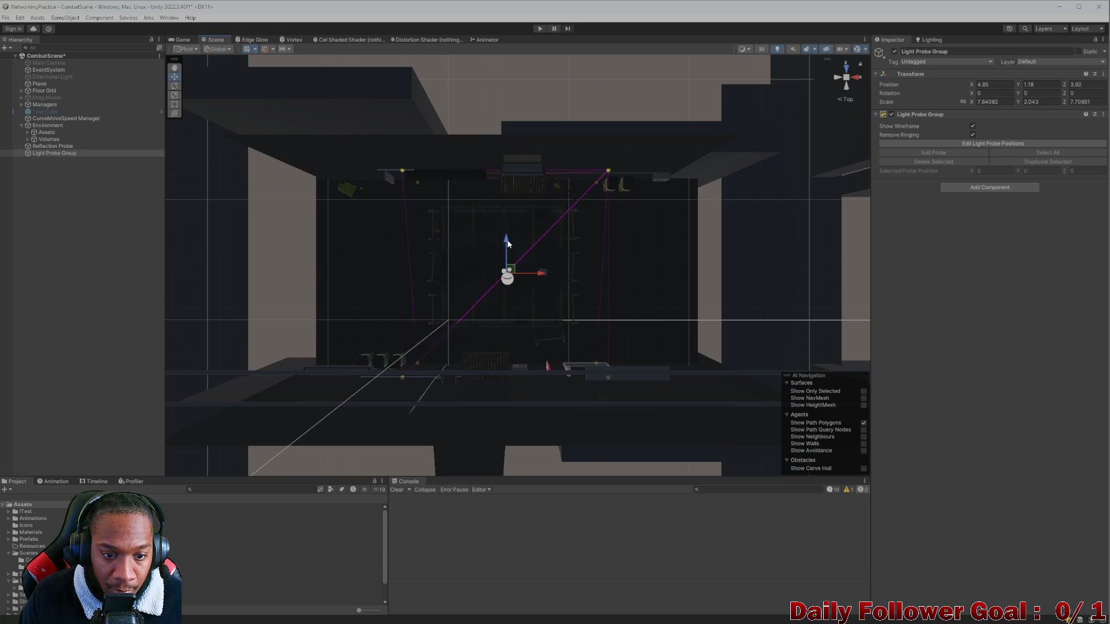
mouse_move(539, 276)
mouse_down()
mouse_move(589, 275)
mouse_move(572, 277)
mouse_move(583, 327)
mouse_move(593, 205)
mouse_move(598, 272)
mouse_move(608, 242)
mouse_move(593, 285)
mouse_up()
scroll(590, 279, up, 10)
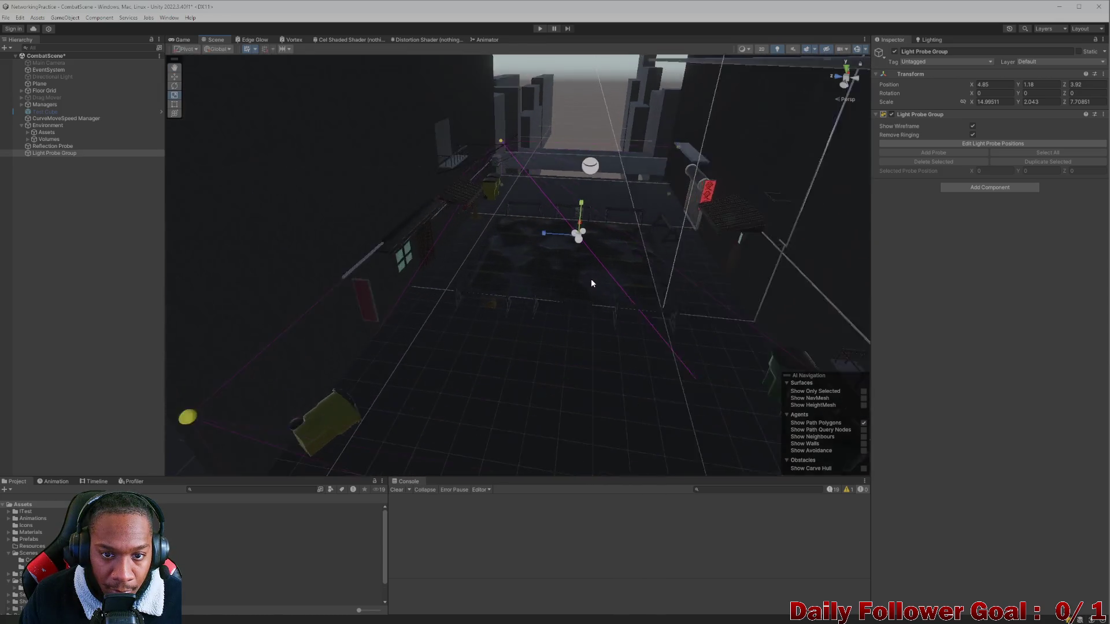
scroll(566, 252, up, 10)
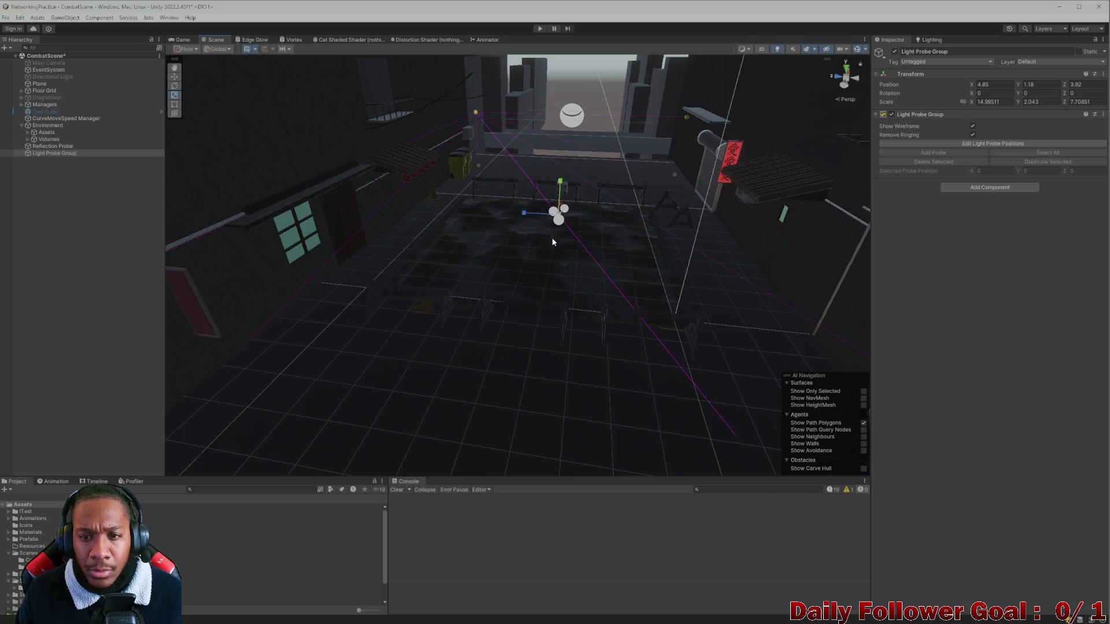
scroll(542, 267, down, 2)
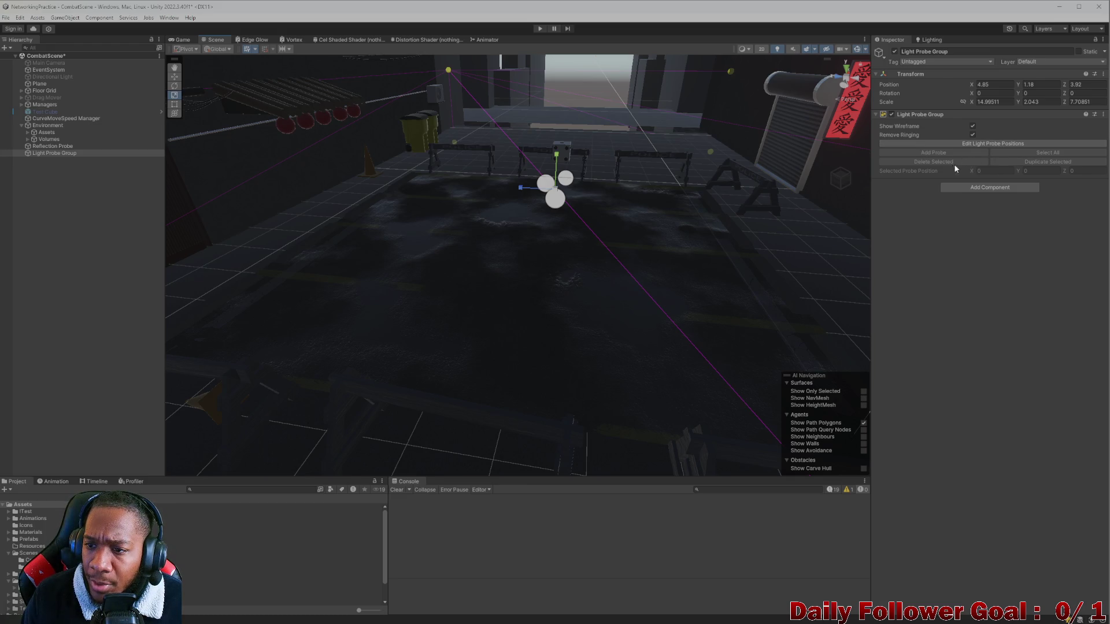
Enter probe editing, add a light probe, and slide probes along the near street edge
click(936, 143)
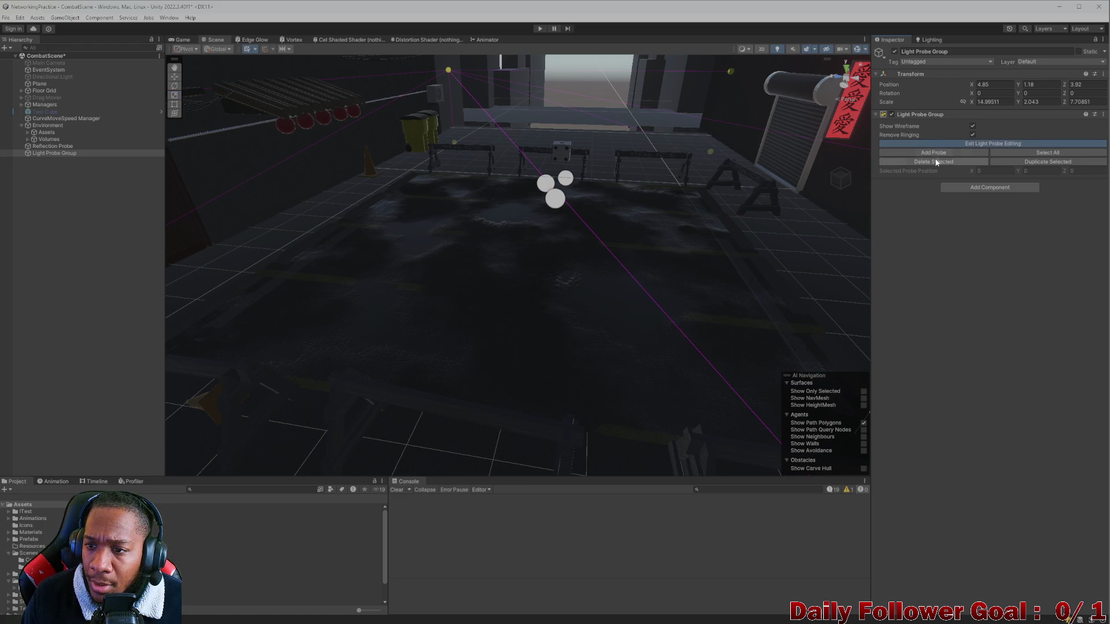
click(942, 155)
scroll(747, 238, down, 5)
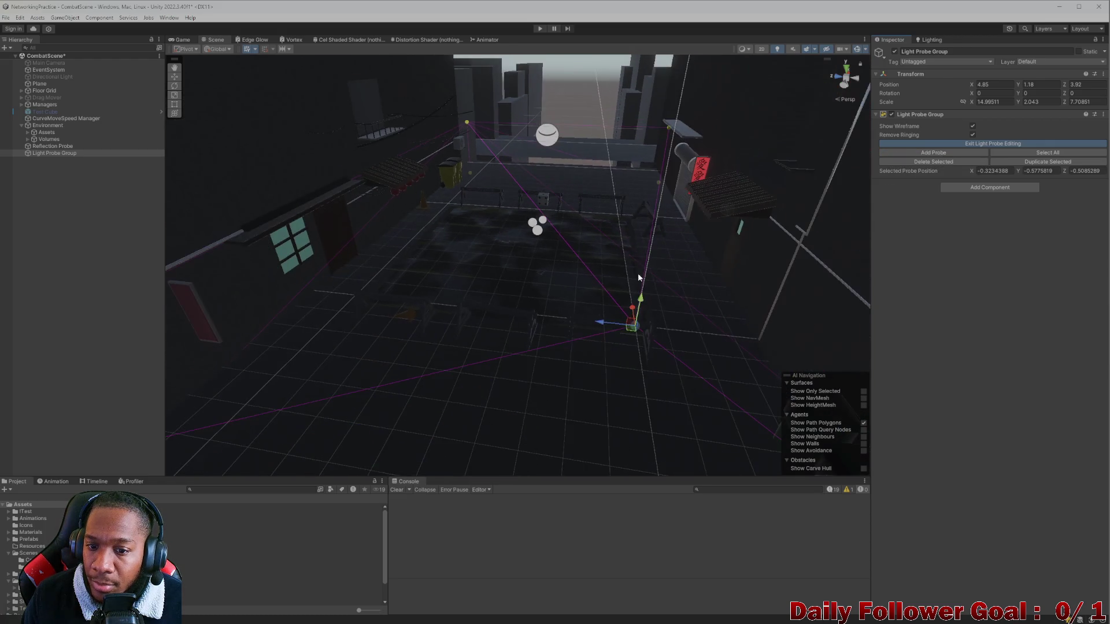
mouse_move(496, 274)
mouse_down()
mouse_move(513, 302)
mouse_move(535, 271)
mouse_up()
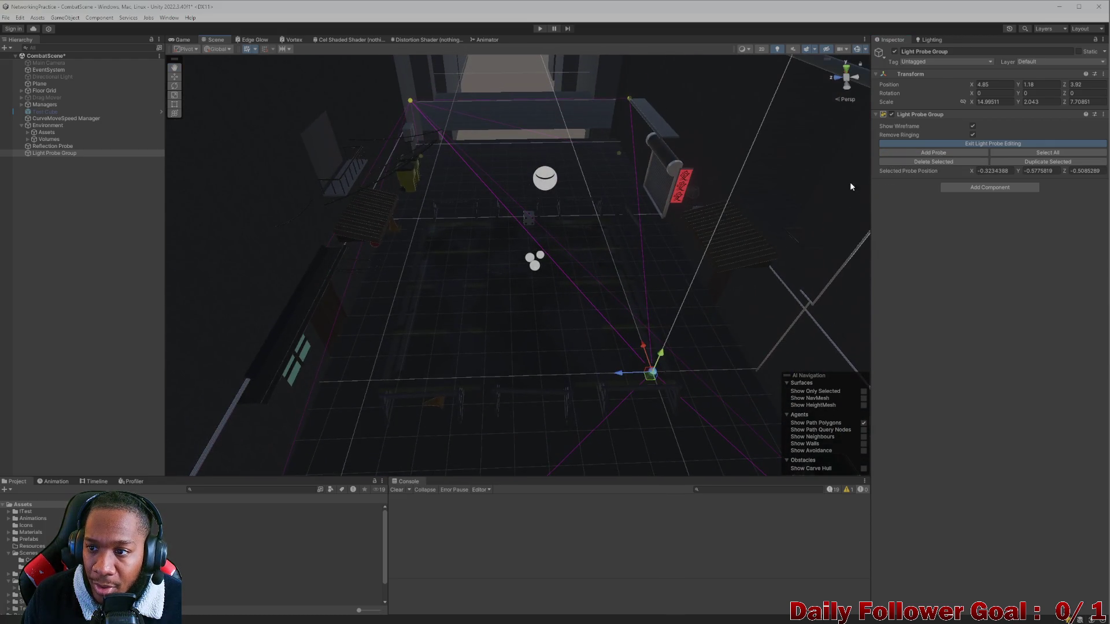
click(945, 153)
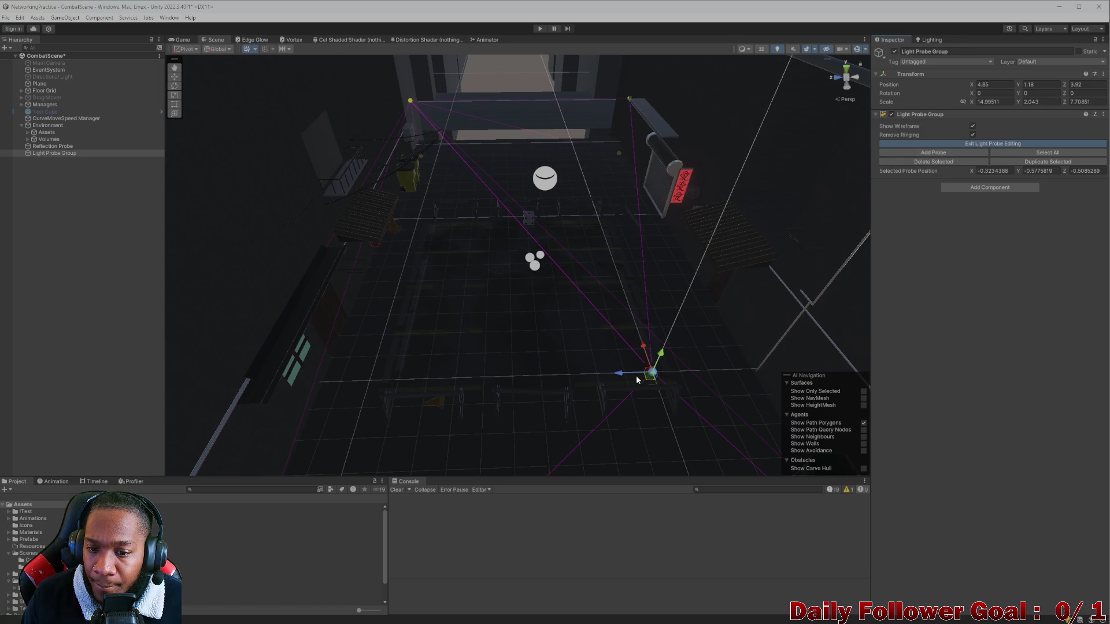
drag(615, 376, 341, 365)
scroll(402, 336, down, 3)
drag(403, 336, 463, 292)
click(590, 286)
drag(567, 286, 616, 283)
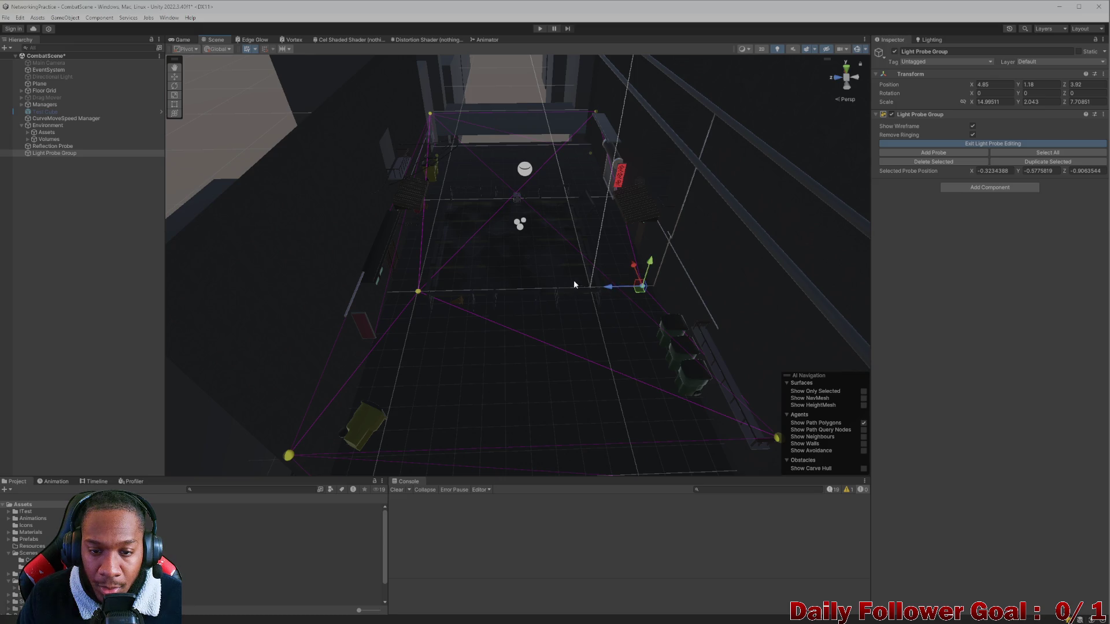
Add three more probes, placing them along the front row and toward the far end
click(944, 152)
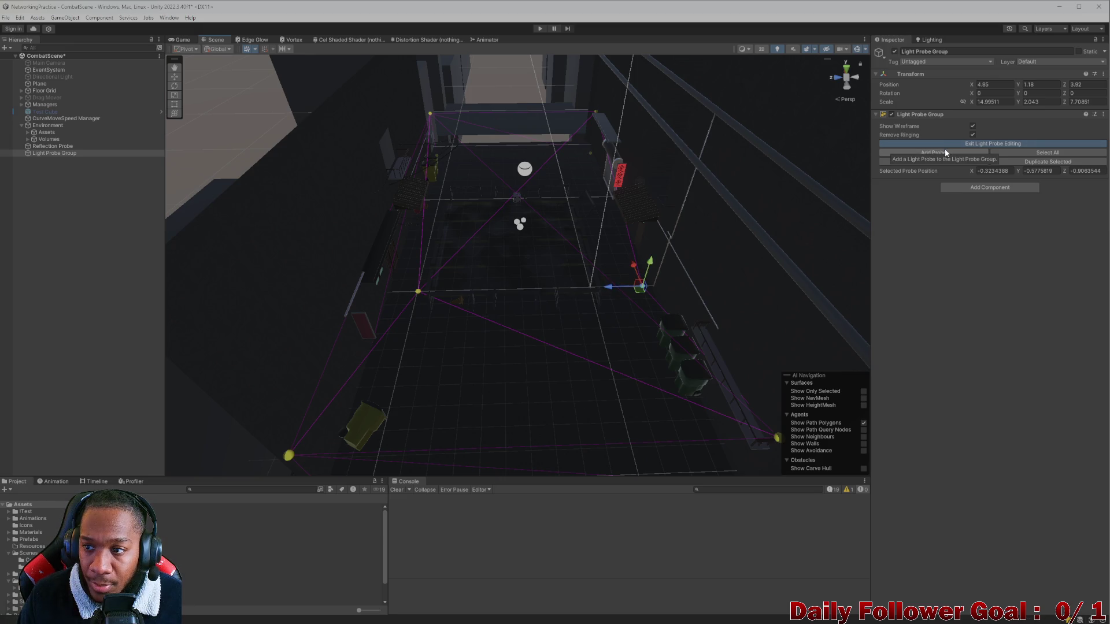
mouse_move(557, 291)
mouse_down()
mouse_move(481, 292)
mouse_move(519, 292)
mouse_up()
click(933, 152)
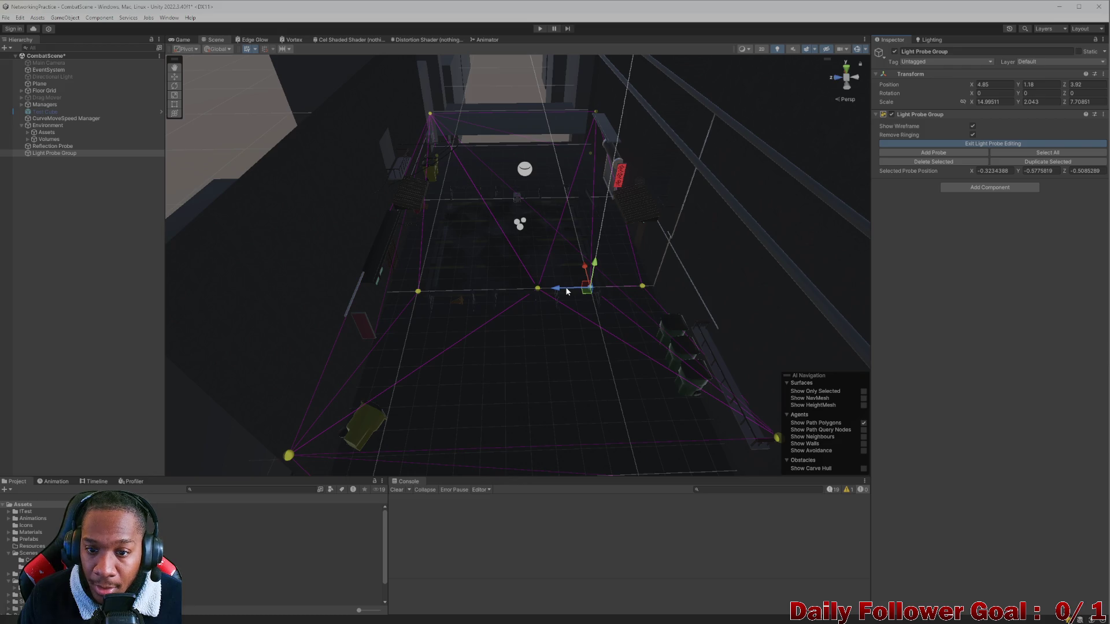
mouse_move(566, 289)
mouse_down()
mouse_move(435, 291)
mouse_move(491, 176)
mouse_move(488, 192)
mouse_up()
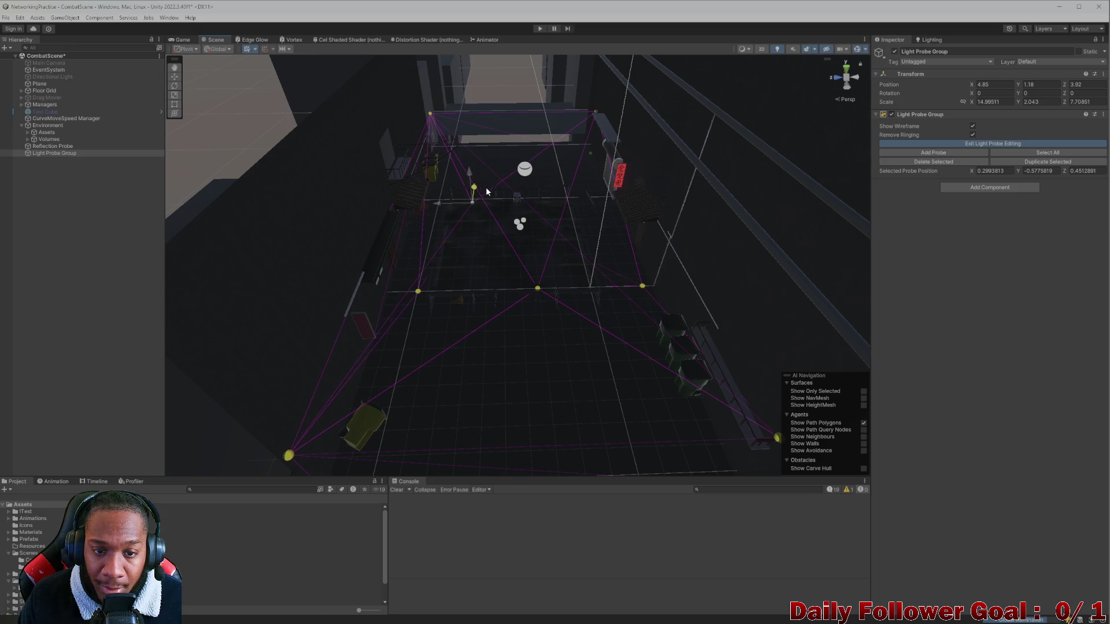
click(933, 153)
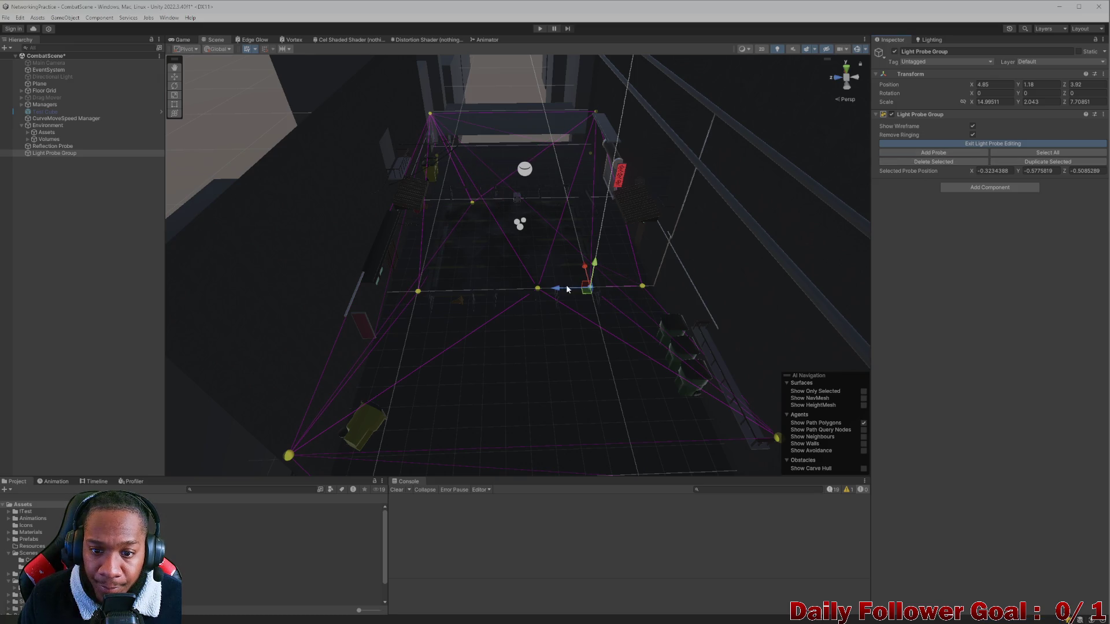
mouse_move(581, 270)
mouse_down()
mouse_move(556, 191)
mouse_move(450, 203)
mouse_up()
Add another probe and push probes deeper into the alley's far row
click(472, 205)
click(516, 198)
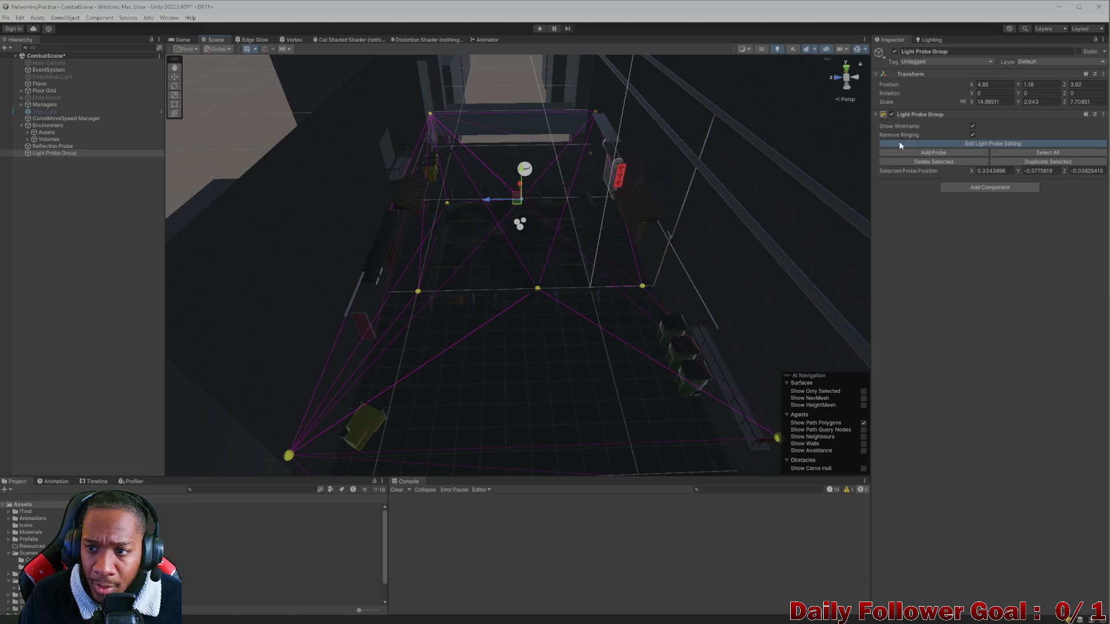
click(915, 153)
mouse_move(587, 268)
mouse_down()
mouse_move(548, 214)
mouse_move(573, 194)
mouse_up()
mouse_move(507, 307)
mouse_down()
mouse_move(513, 215)
mouse_move(507, 324)
mouse_move(500, 188)
mouse_move(506, 364)
mouse_move(526, 362)
mouse_move(478, 377)
mouse_move(468, 230)
mouse_move(478, 300)
mouse_move(468, 245)
mouse_move(491, 300)
mouse_move(546, 246)
mouse_move(615, 264)
mouse_move(596, 275)
mouse_move(606, 346)
mouse_move(523, 210)
mouse_move(553, 175)
mouse_move(550, 151)
mouse_move(556, 210)
mouse_up()
click(922, 154)
Raise and shift several light probes so they cover the alley at different heights
mouse_move(488, 175)
mouse_down()
mouse_move(499, 166)
mouse_move(525, 287)
mouse_up()
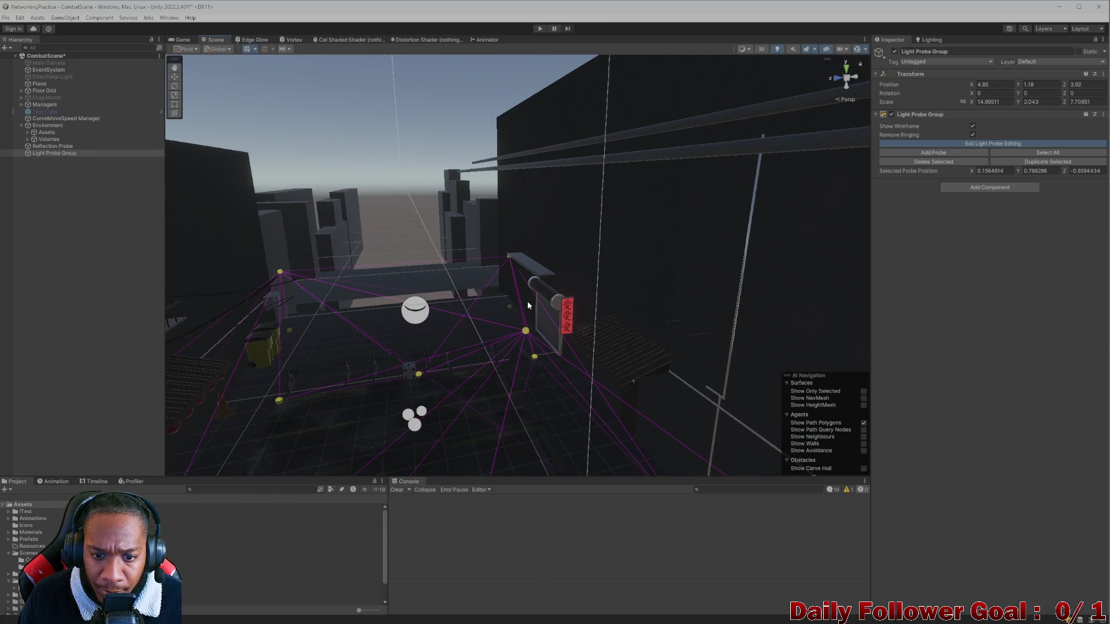
mouse_move(526, 327)
mouse_down()
mouse_move(508, 301)
mouse_move(515, 318)
mouse_move(564, 266)
mouse_move(694, 219)
mouse_up()
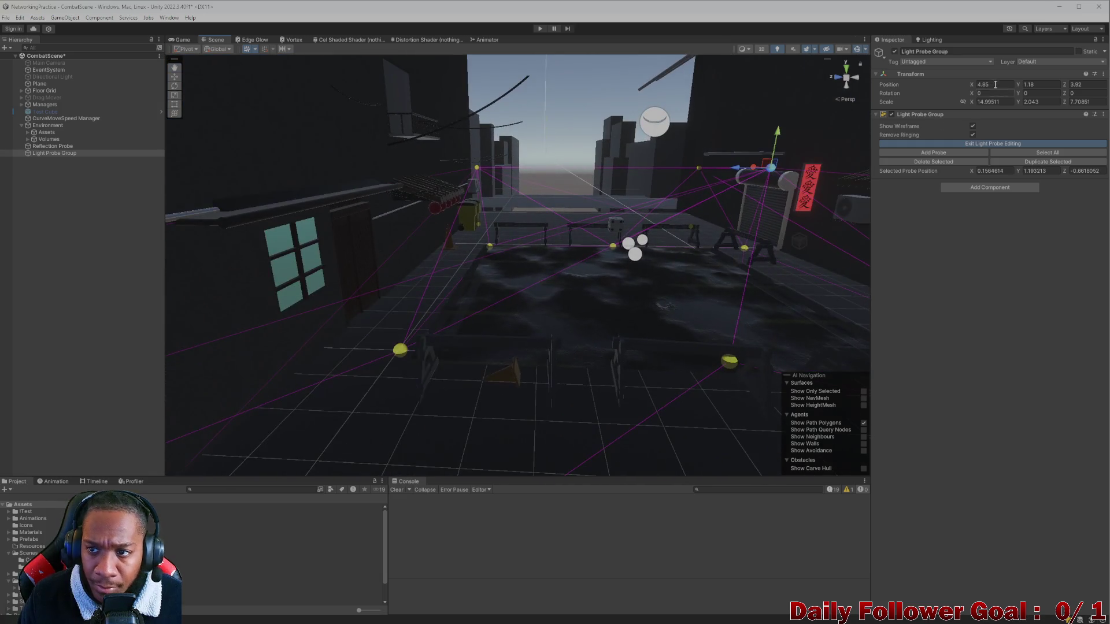
mouse_move(838, 231)
mouse_down()
mouse_move(782, 285)
mouse_move(675, 342)
mouse_up()
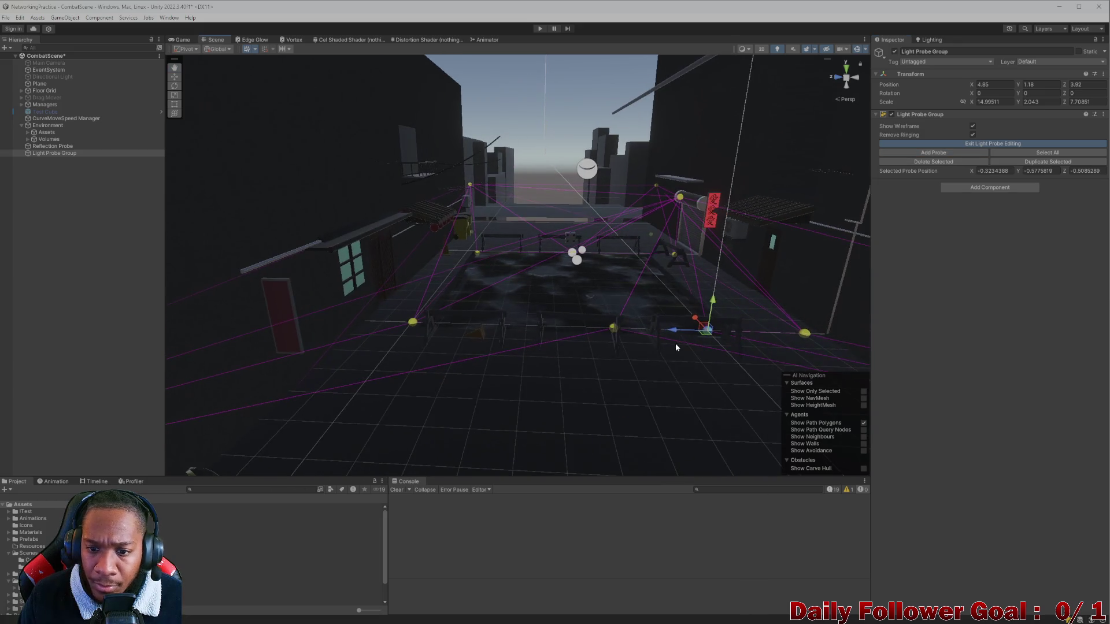
click(496, 324)
mouse_move(457, 332)
mouse_down()
mouse_move(402, 325)
mouse_move(436, 188)
mouse_move(392, 307)
mouse_move(418, 245)
mouse_move(417, 217)
mouse_move(441, 223)
mouse_move(401, 241)
mouse_move(401, 270)
mouse_up()
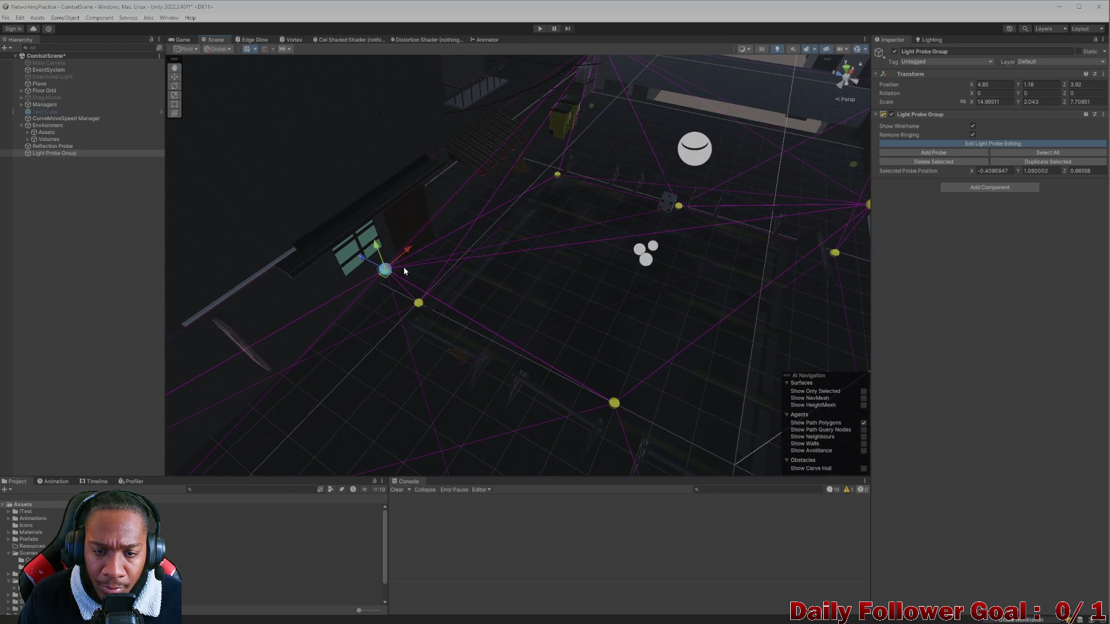
click(735, 459)
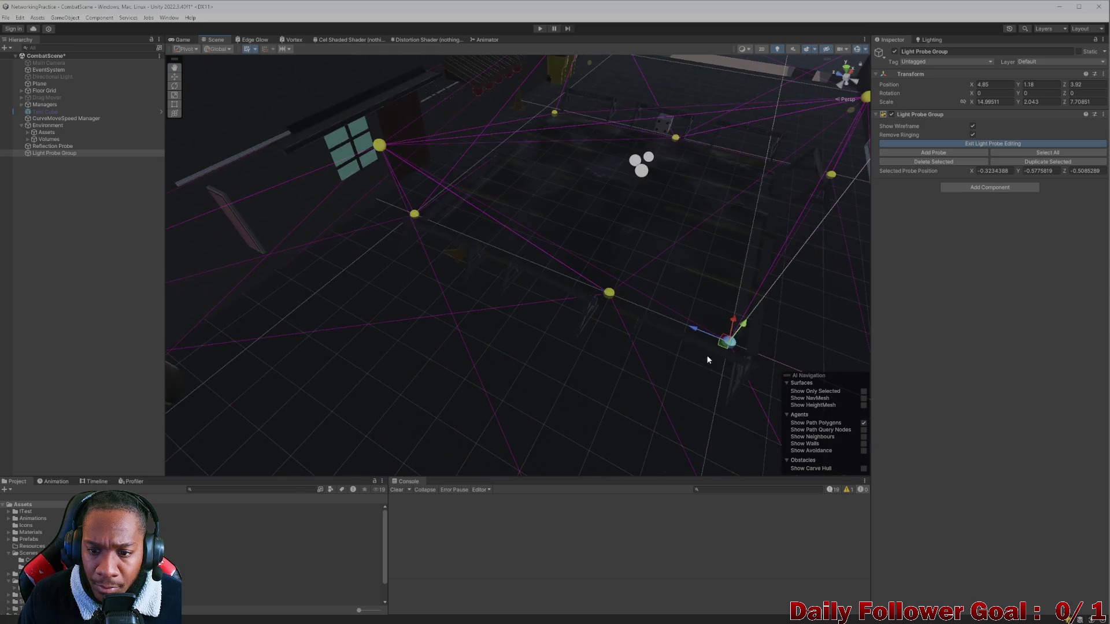
mouse_move(725, 347)
mouse_down()
mouse_move(603, 193)
mouse_move(615, 179)
mouse_move(607, 225)
mouse_move(542, 268)
mouse_move(485, 240)
mouse_up()
scroll(486, 241, up, 3)
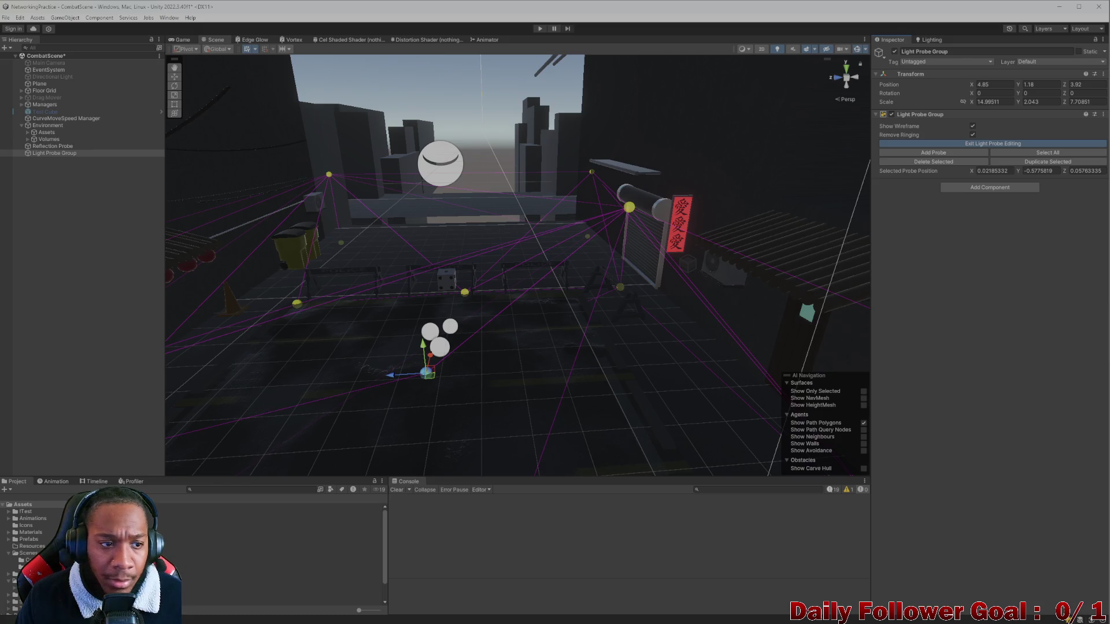
Frame the Reflection Probe, inspect the lanterns and cone, then clear the selection
click(52, 146)
key(f)
mouse_move(536, 212)
mouse_down()
mouse_move(456, 234)
mouse_move(508, 247)
mouse_move(564, 301)
mouse_move(513, 265)
mouse_move(463, 280)
mouse_move(597, 261)
mouse_up()
drag(670, 244, 554, 258)
click(52, 164)
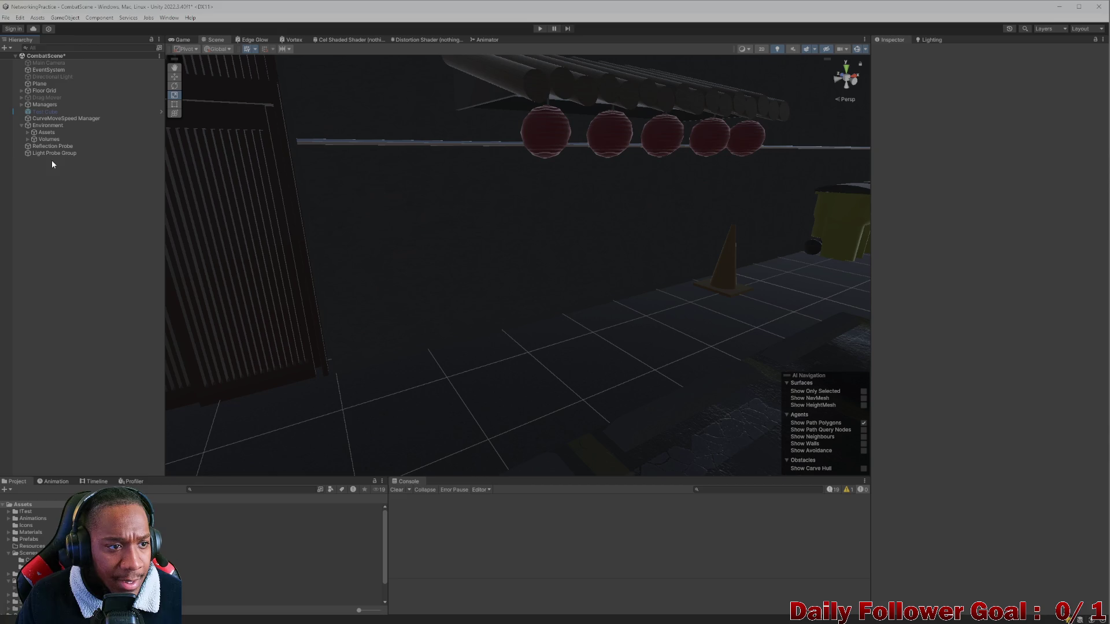
Create two empty objects named 'Lighting' and 'Probes'
right_click(52, 179)
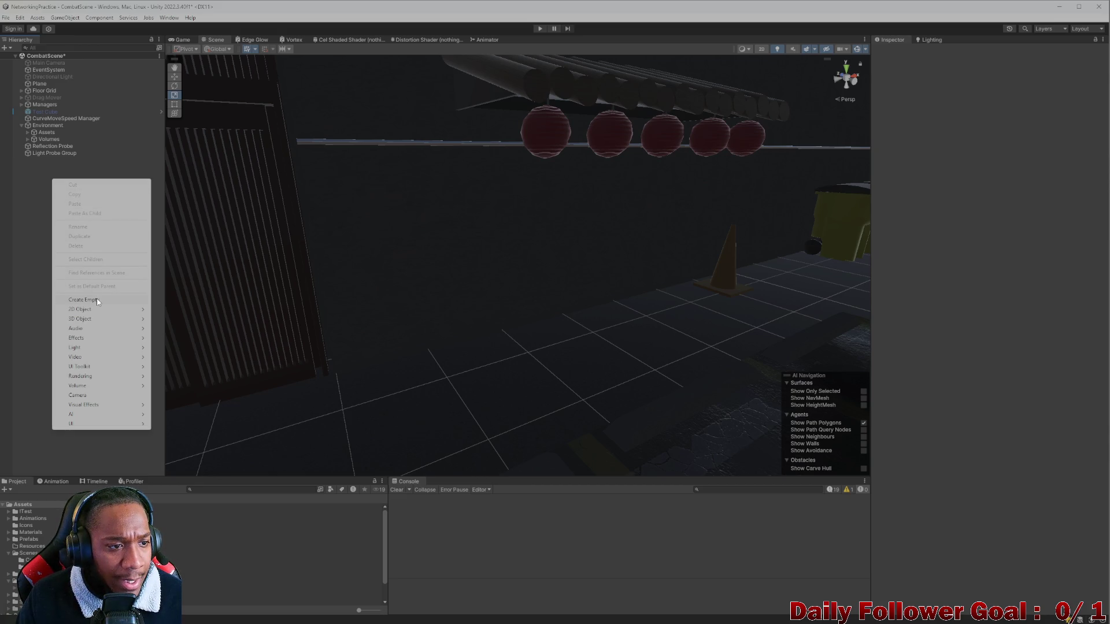
click(97, 300)
text(Ligh)
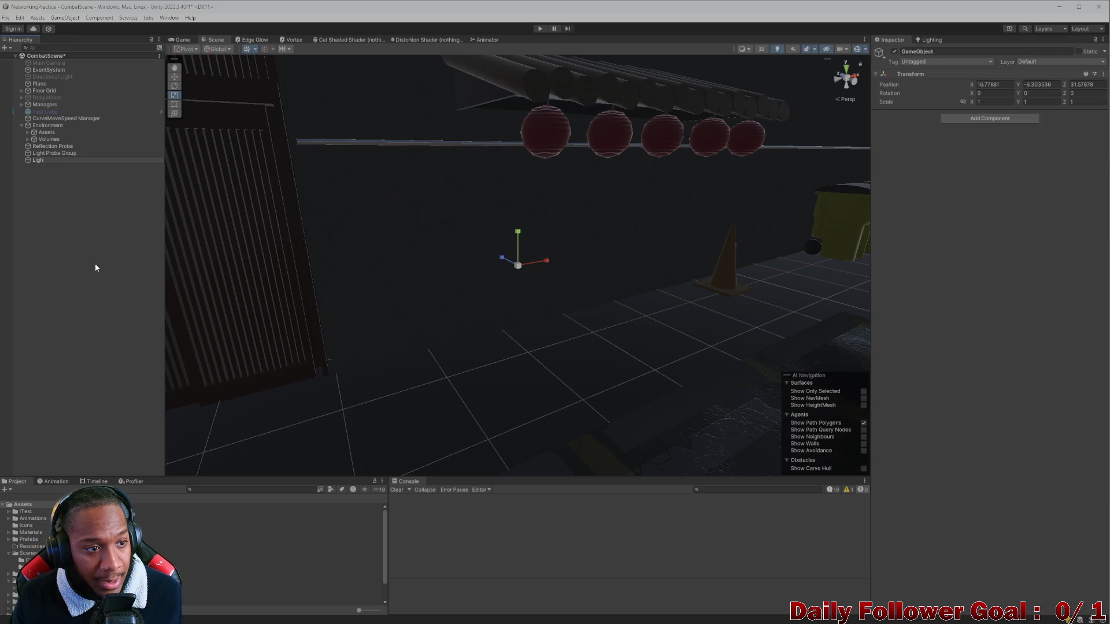
text(ting)
key(Return)
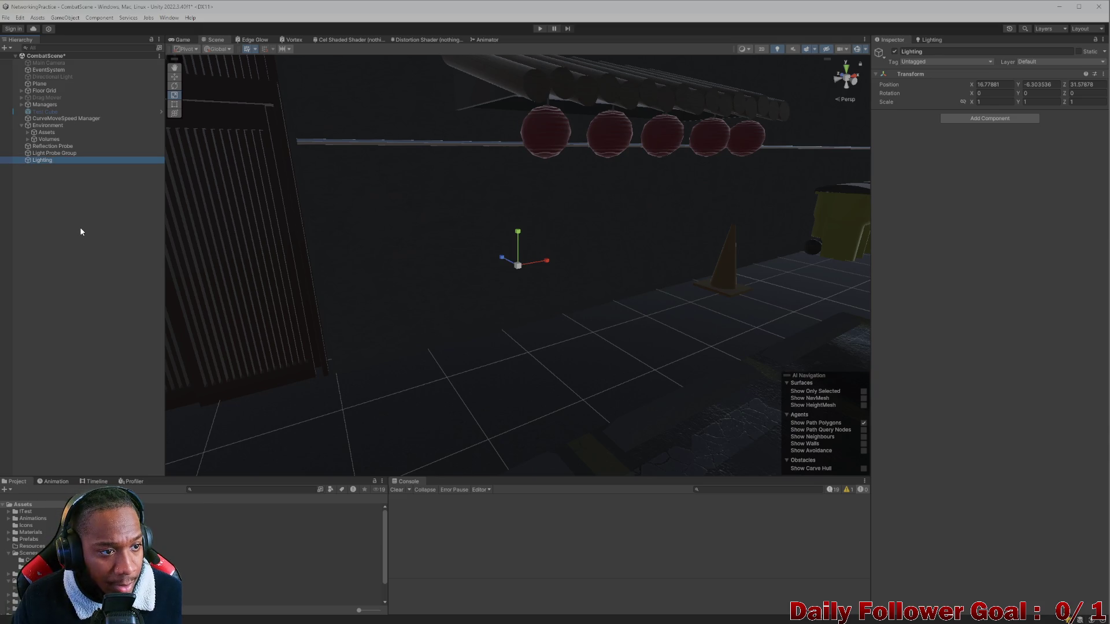
right_click(80, 227)
click(122, 351)
text(Probes)
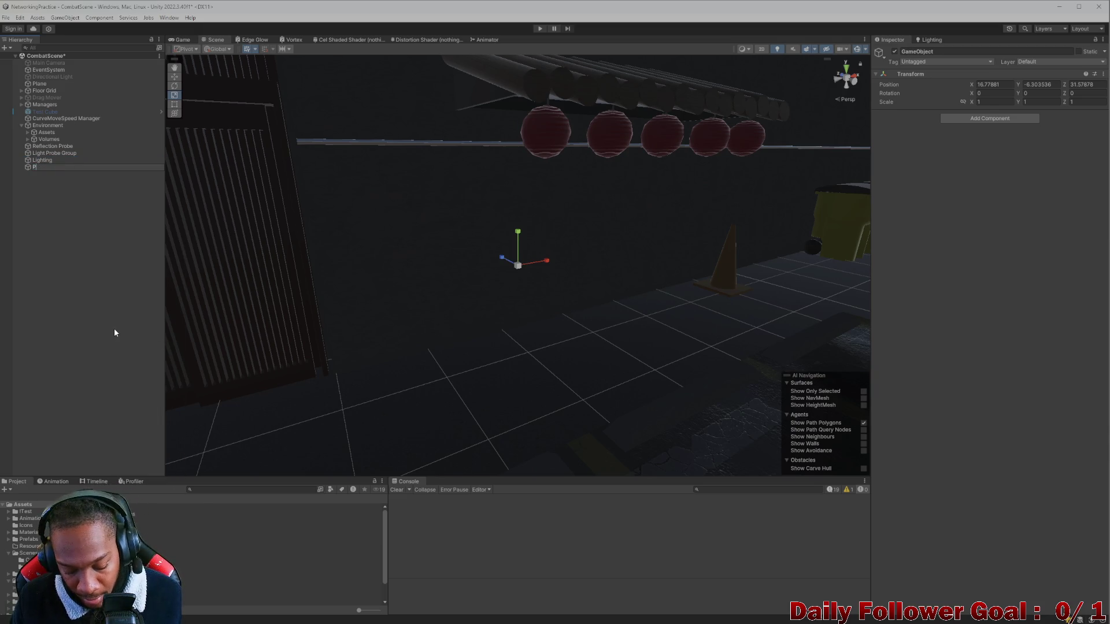
key(Return)
Nest Probes under Lighting, place the Reflection Probe and Light Probe Group inside it, and collapse Probes
click(42, 160)
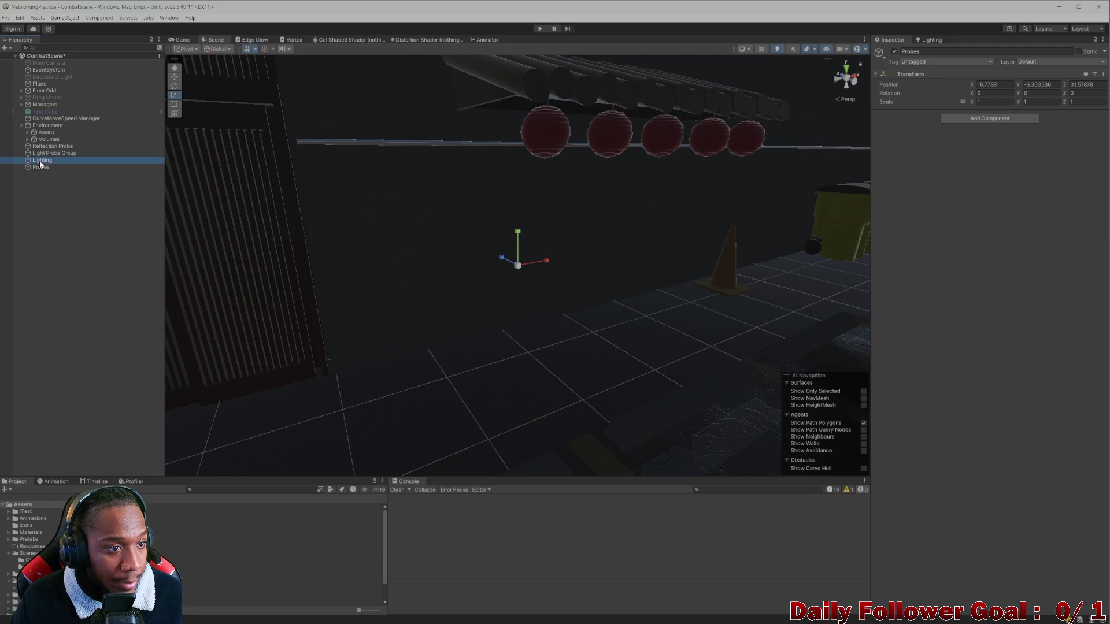
click(41, 167)
click(52, 153)
drag(41, 167, 44, 167)
shift+click(52, 146)
key(f)
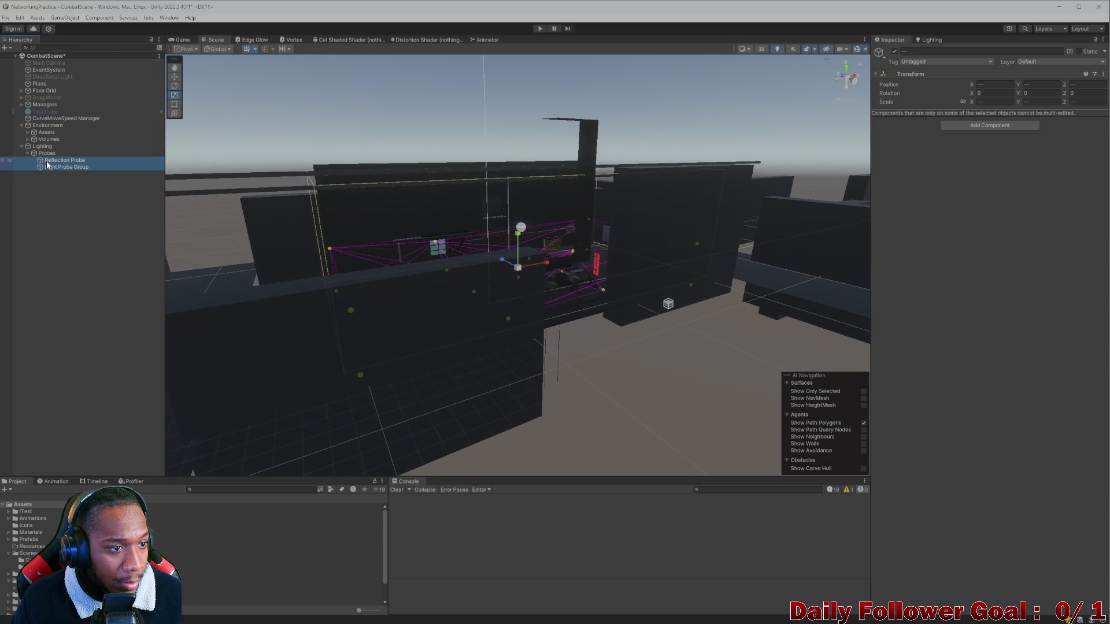
click(23, 147)
click(27, 153)
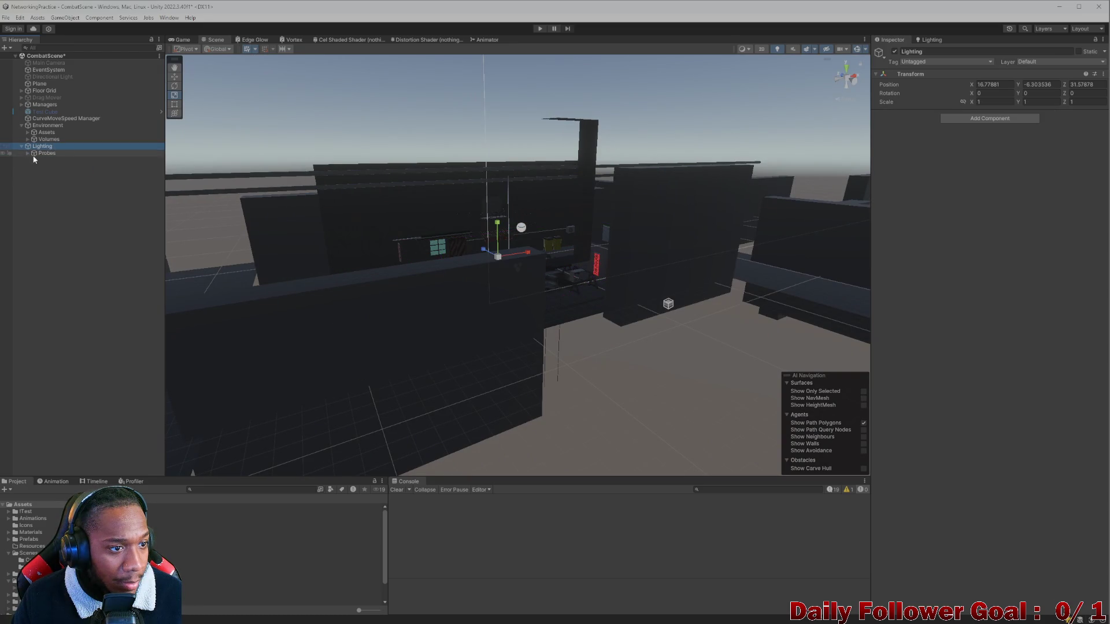
Move Lighting inside the Environment group and collapse it
scroll(512, 292, up, 2)
scroll(498, 275, up, 2)
scroll(498, 275, down, 2)
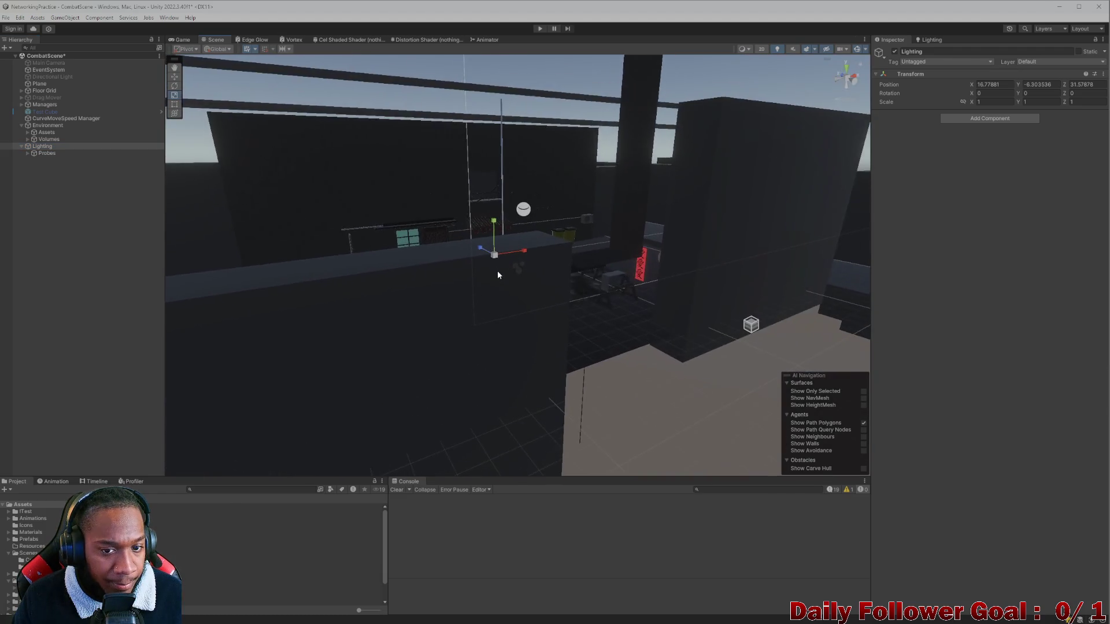
scroll(499, 275, up, 1)
drag(34, 146, 50, 126)
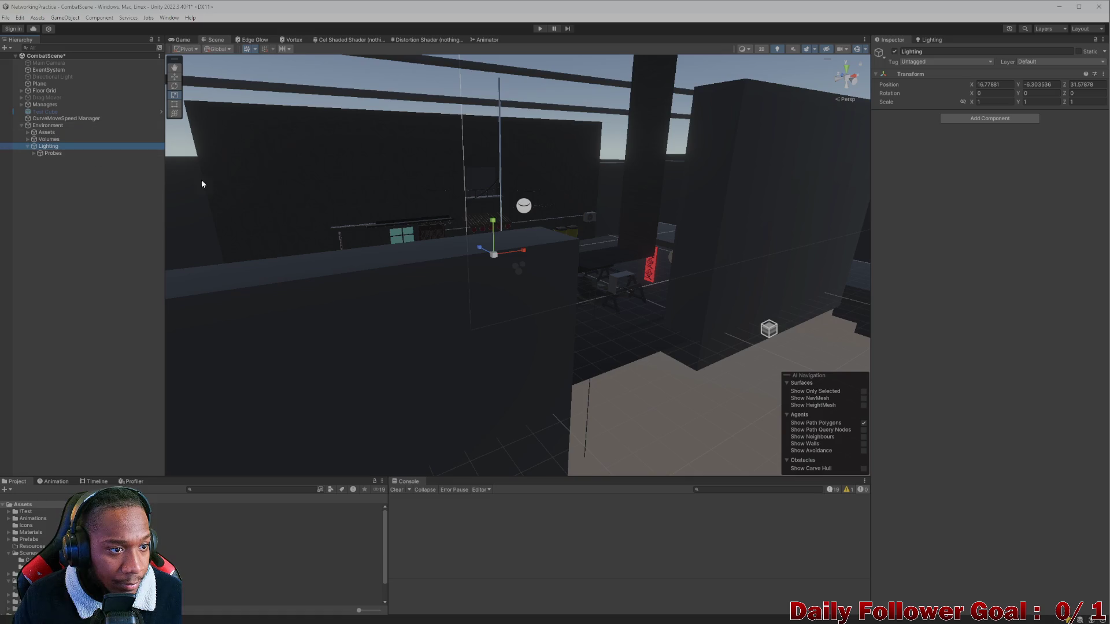
click(28, 147)
mouse_move(470, 280)
mouse_down()
mouse_move(594, 352)
mouse_move(840, 277)
mouse_move(390, 387)
mouse_move(484, 389)
mouse_move(507, 342)
mouse_move(500, 325)
mouse_up()
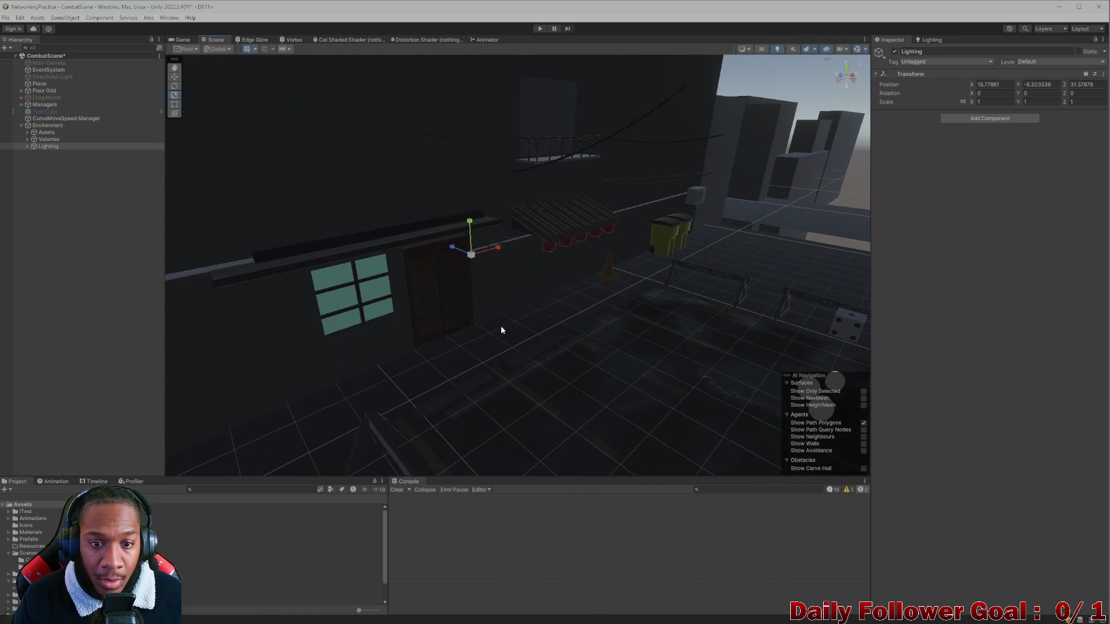
Undo the hierarchy moves and reset Lighting's position to the origin
key(ctrl+z)
key(ctrl+z)
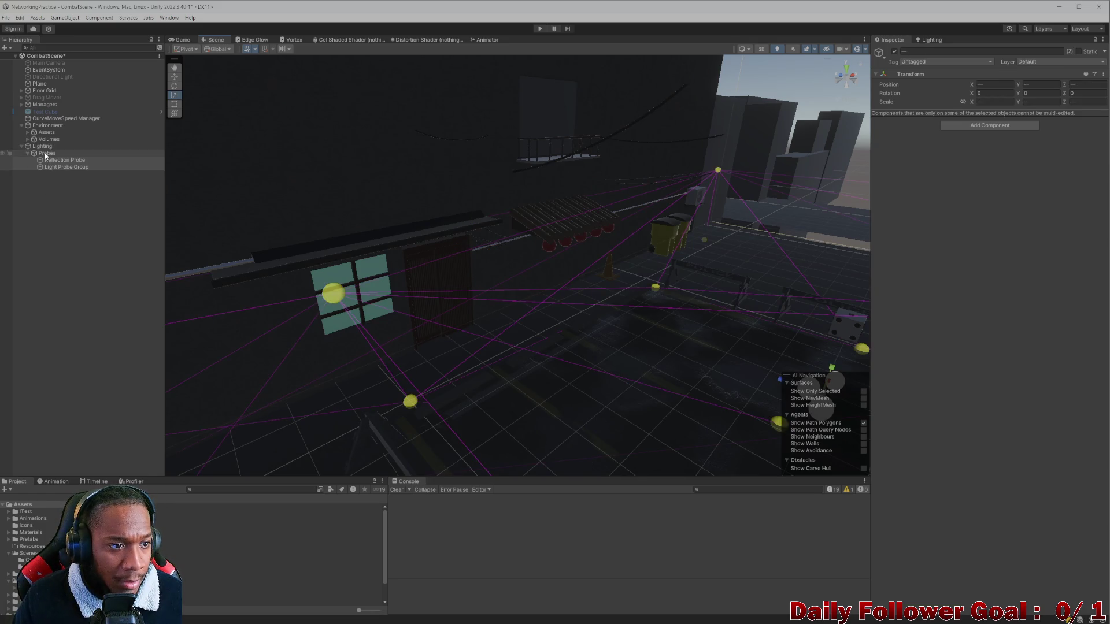
key(ctrl+z)
click(36, 161)
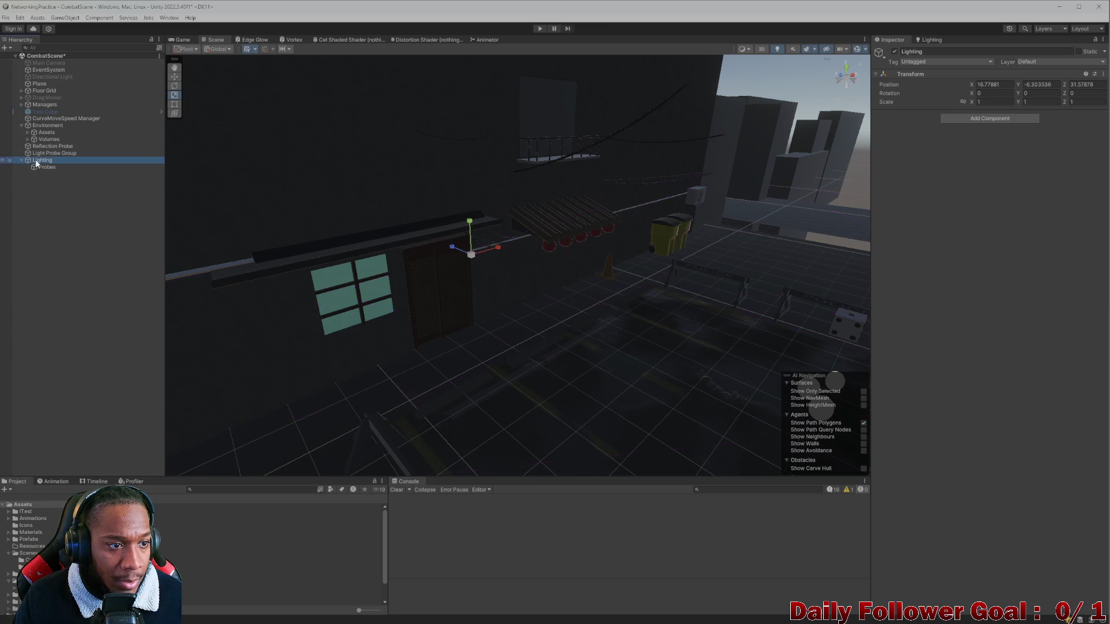
key(ctrl+z)
click(41, 166)
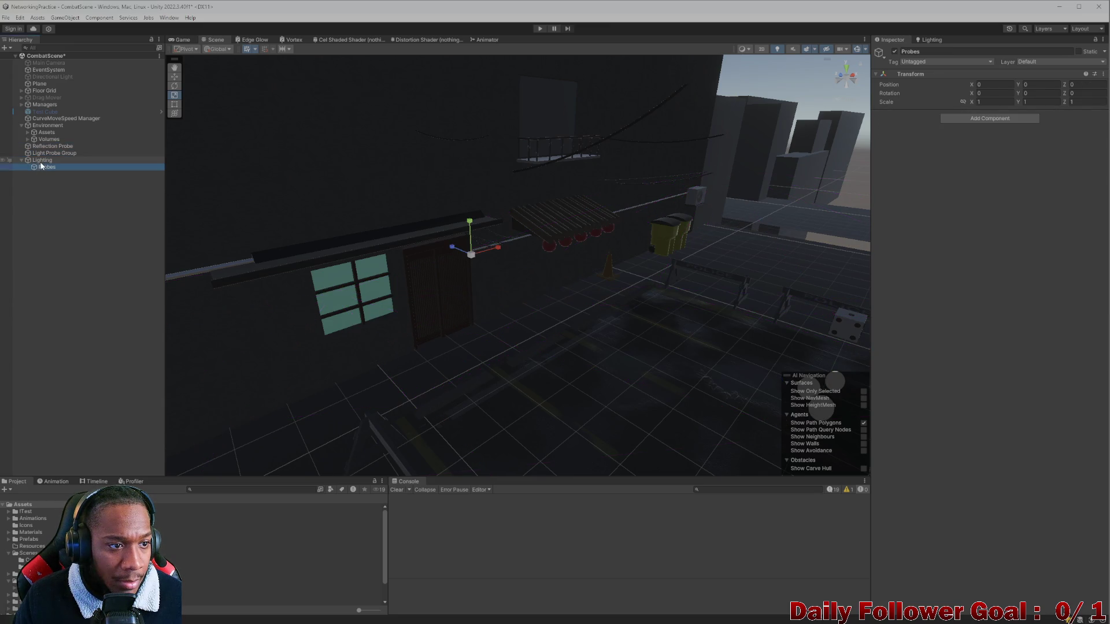
click(42, 161)
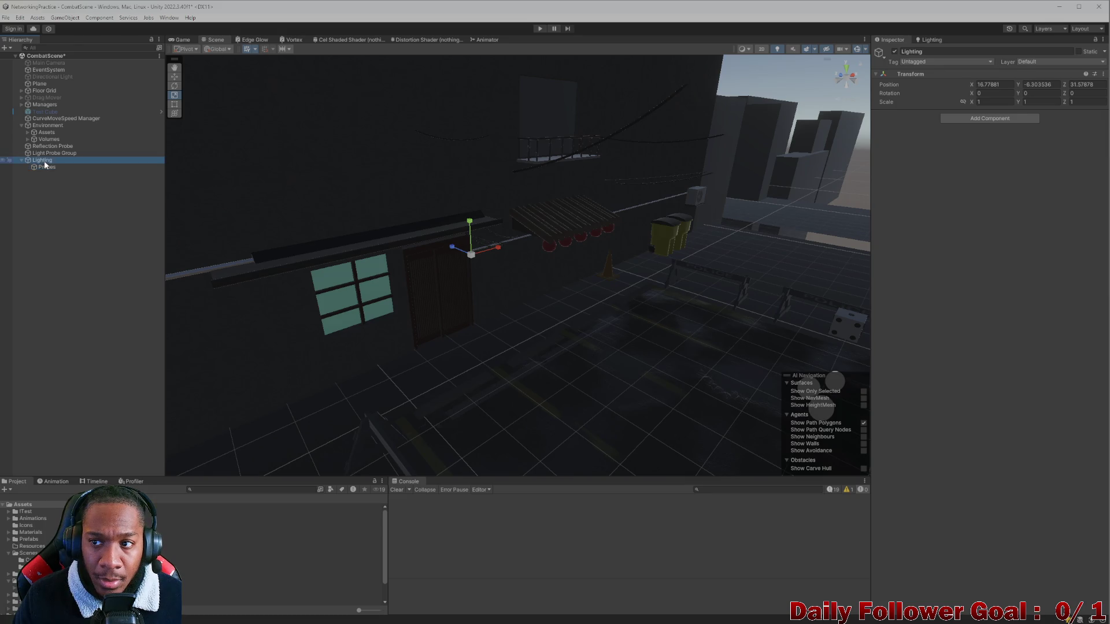
click(1102, 80)
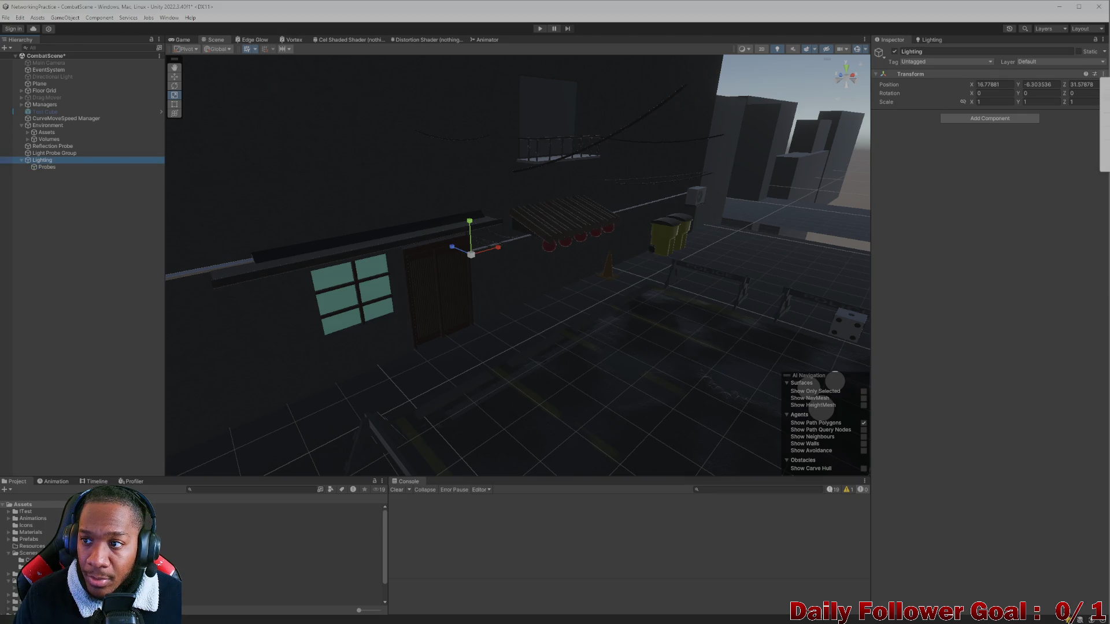
ctrl+click(49, 162)
Move the Reflection Probe and Light Probe Group into Lighting's Probes group, then collapse Probes
click(55, 146)
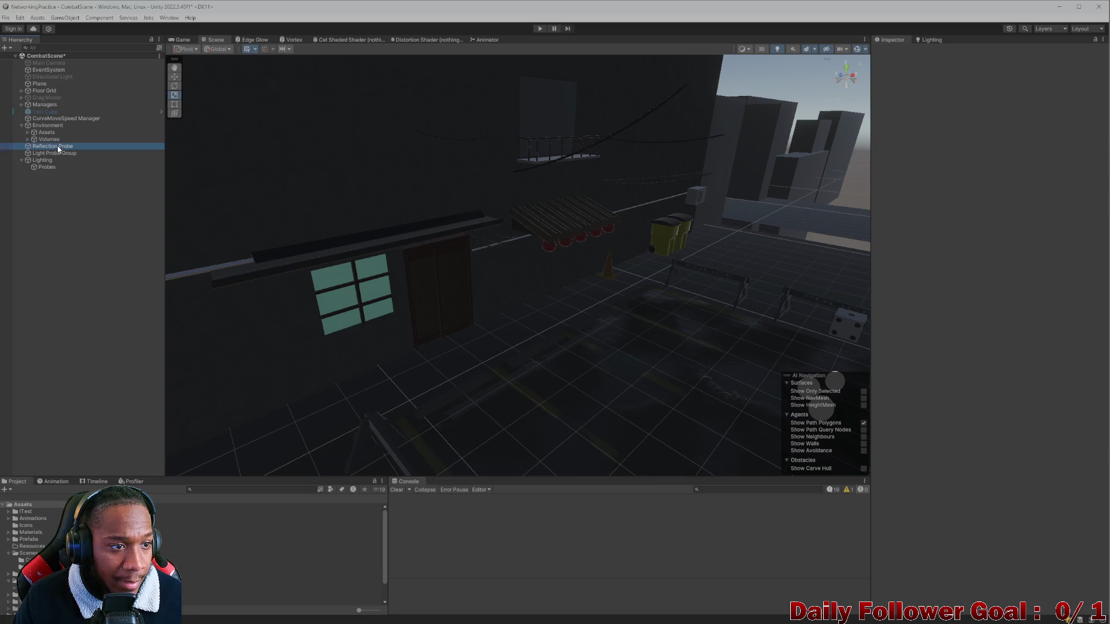
ctrl+click(60, 152)
drag(56, 148, 48, 167)
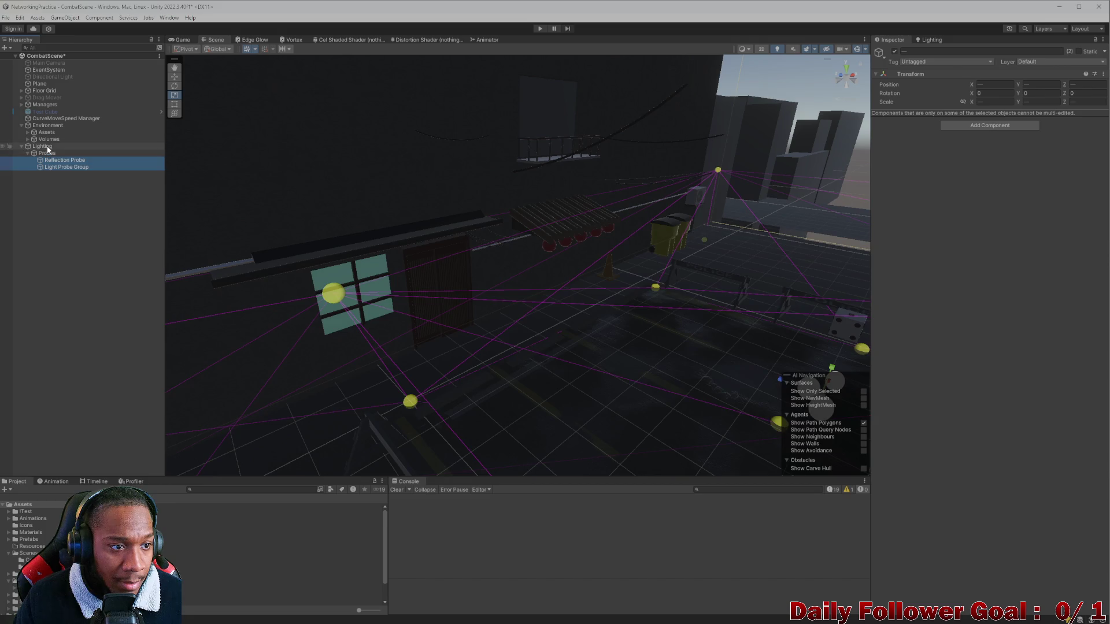
double_click(42, 146)
mouse_move(434, 329)
mouse_down()
mouse_move(488, 349)
mouse_move(461, 317)
mouse_move(518, 241)
mouse_move(643, 253)
mouse_move(619, 213)
mouse_move(584, 275)
mouse_move(549, 262)
mouse_up()
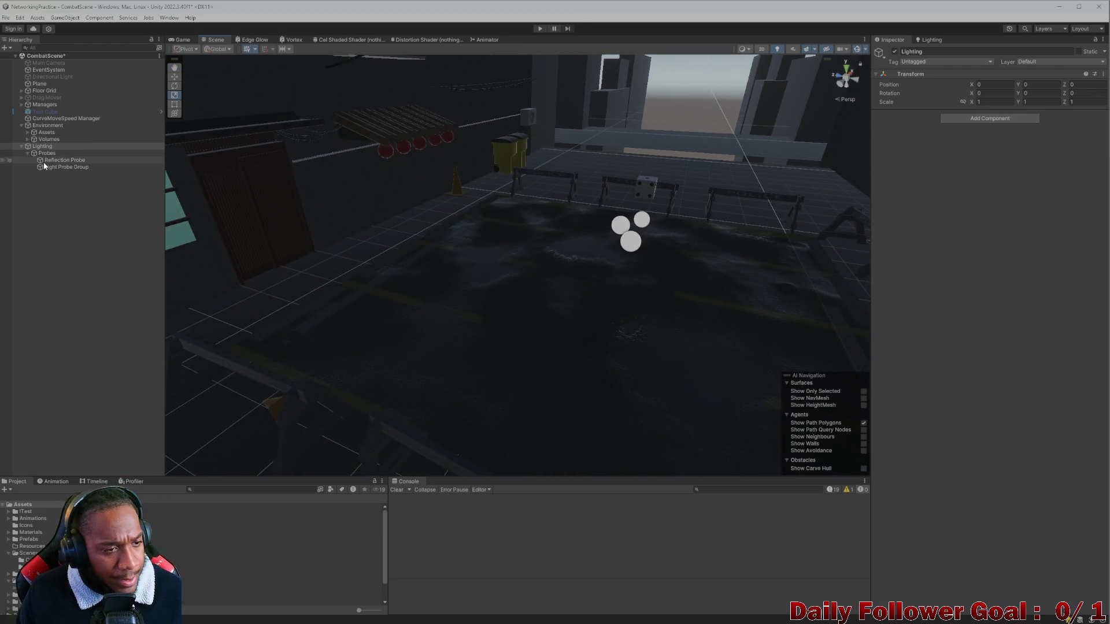
click(34, 148)
click(26, 152)
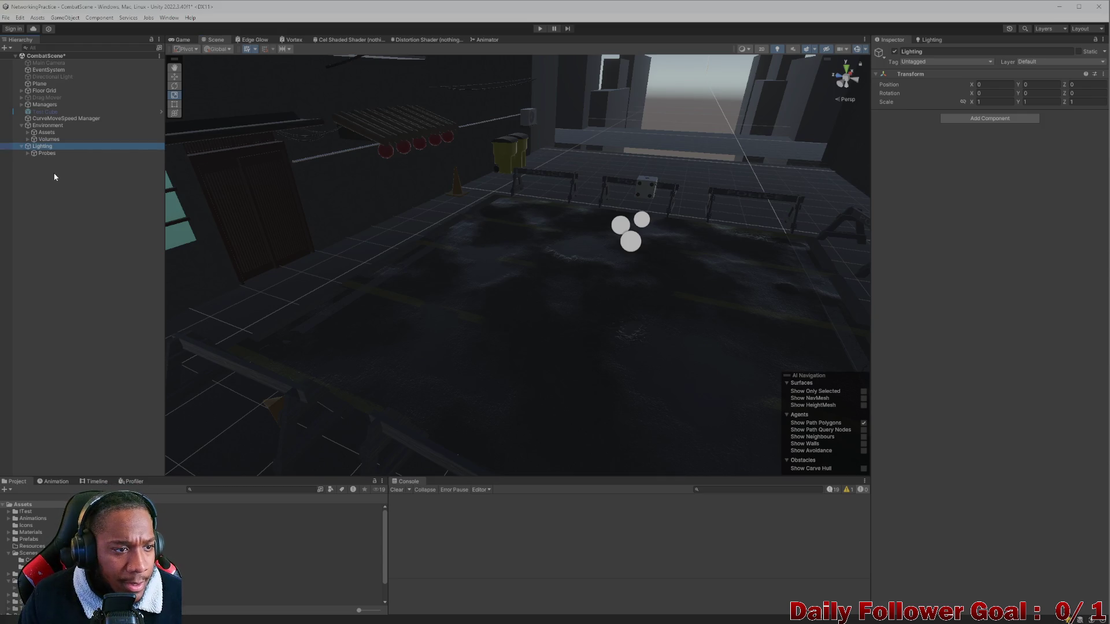
right_click(40, 145)
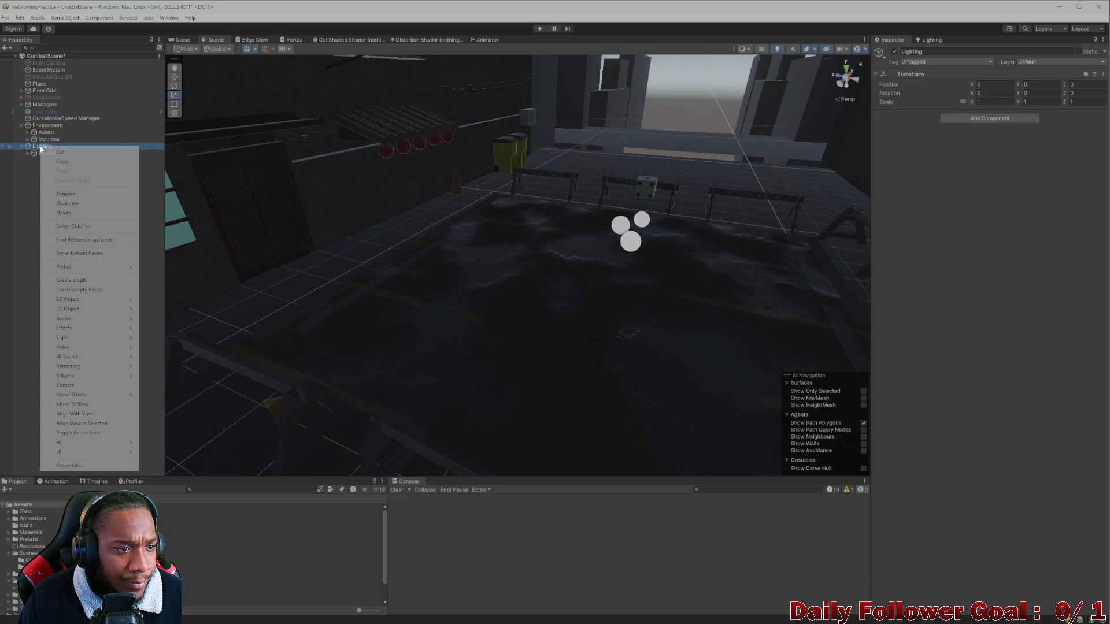
Add a Point Light under the Lighting group and lift it off the floor
mouse_move(78, 337)
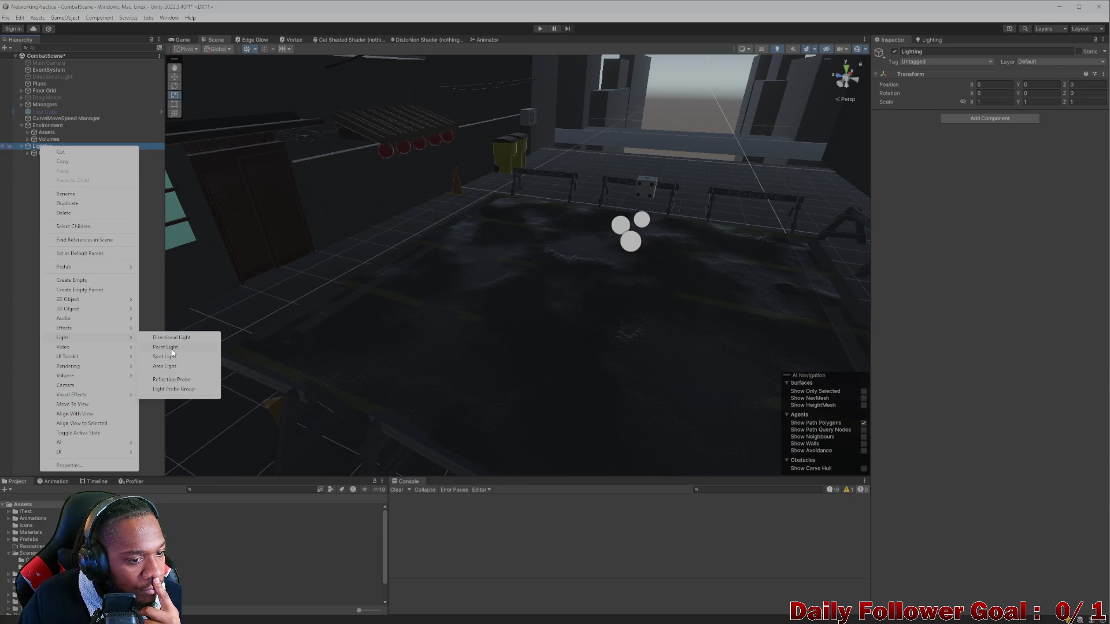
click(172, 349)
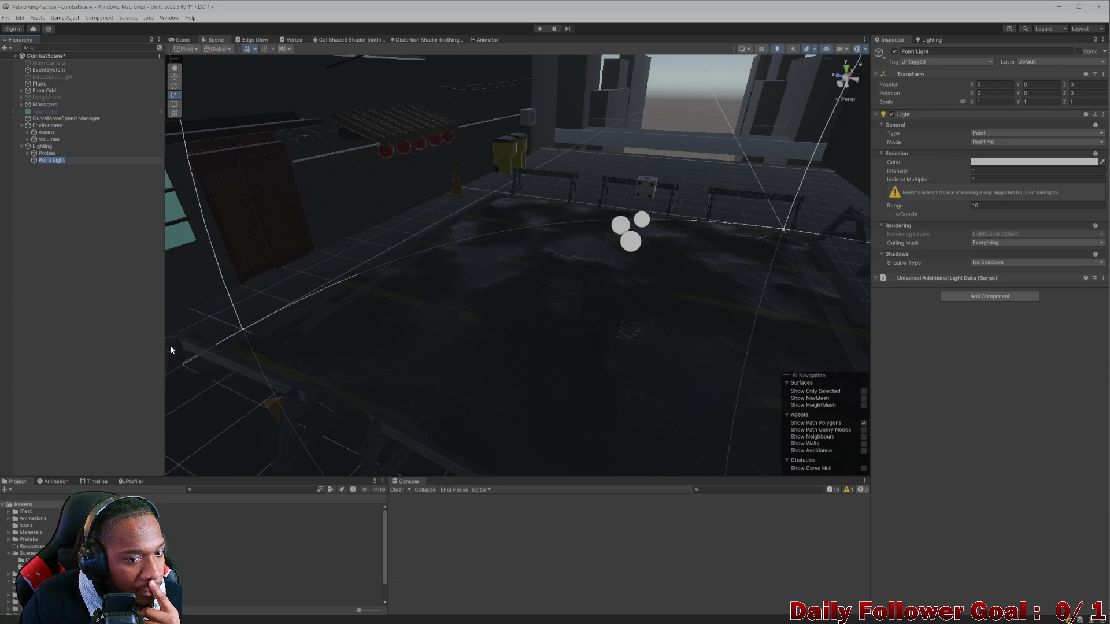
mouse_move(600, 361)
mouse_down()
mouse_move(588, 343)
mouse_move(428, 284)
mouse_move(435, 193)
mouse_move(449, 227)
mouse_up()
key(w)
click(429, 220)
click(431, 283)
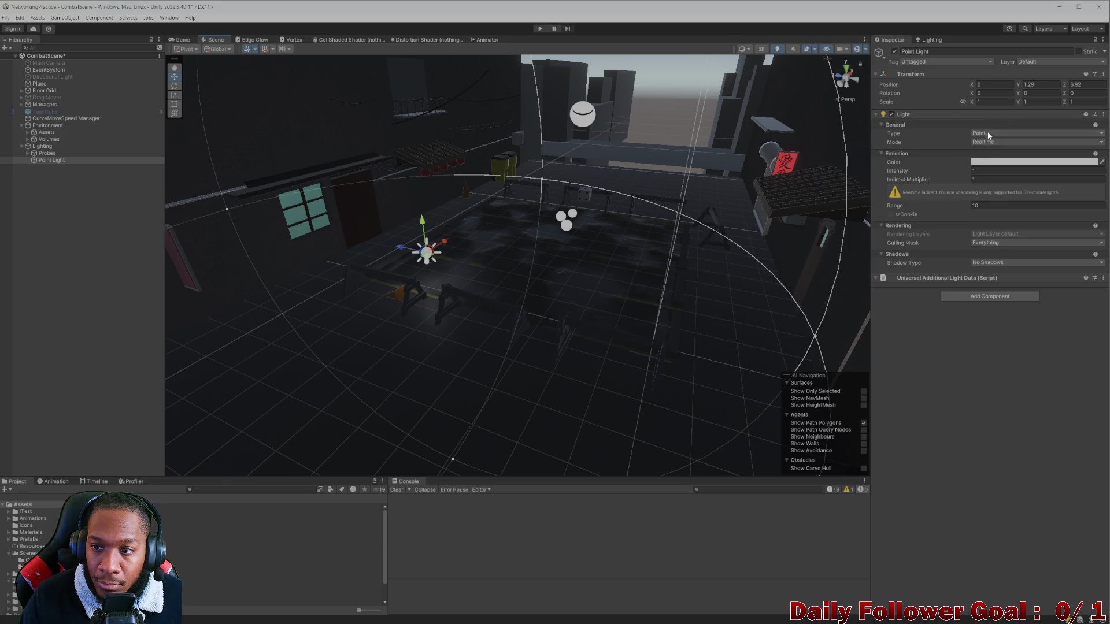
Shrink the point light's range to 8.88 and move it toward the red lanterns
drag(964, 207, 948, 212)
scroll(359, 319, up, 5)
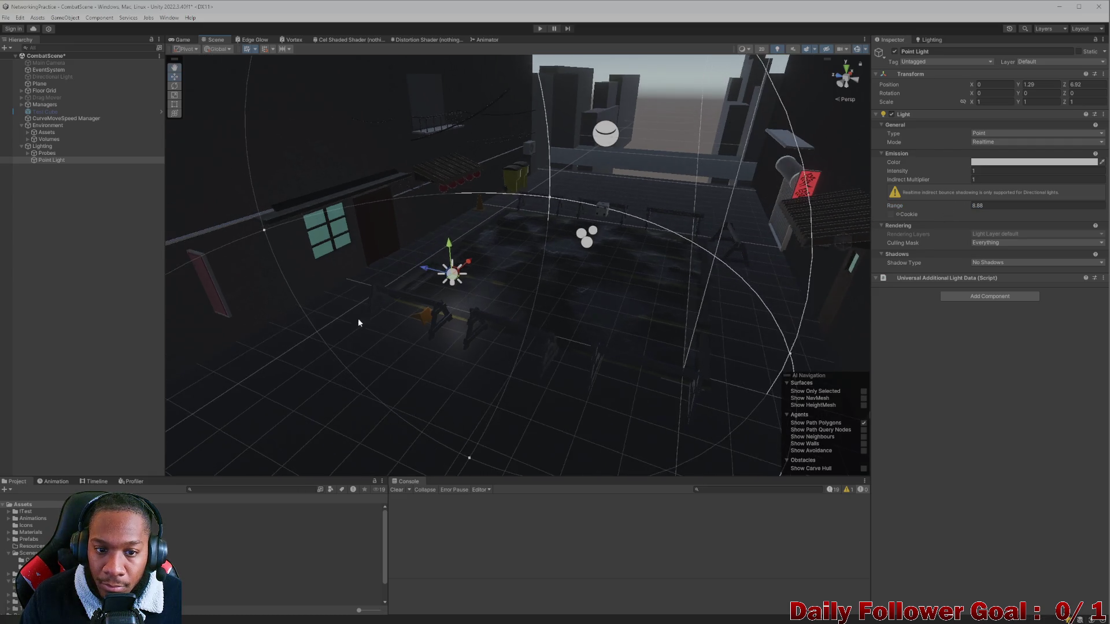
mouse_move(350, 288)
mouse_down()
mouse_move(366, 166)
mouse_move(393, 175)
mouse_up()
key(f)
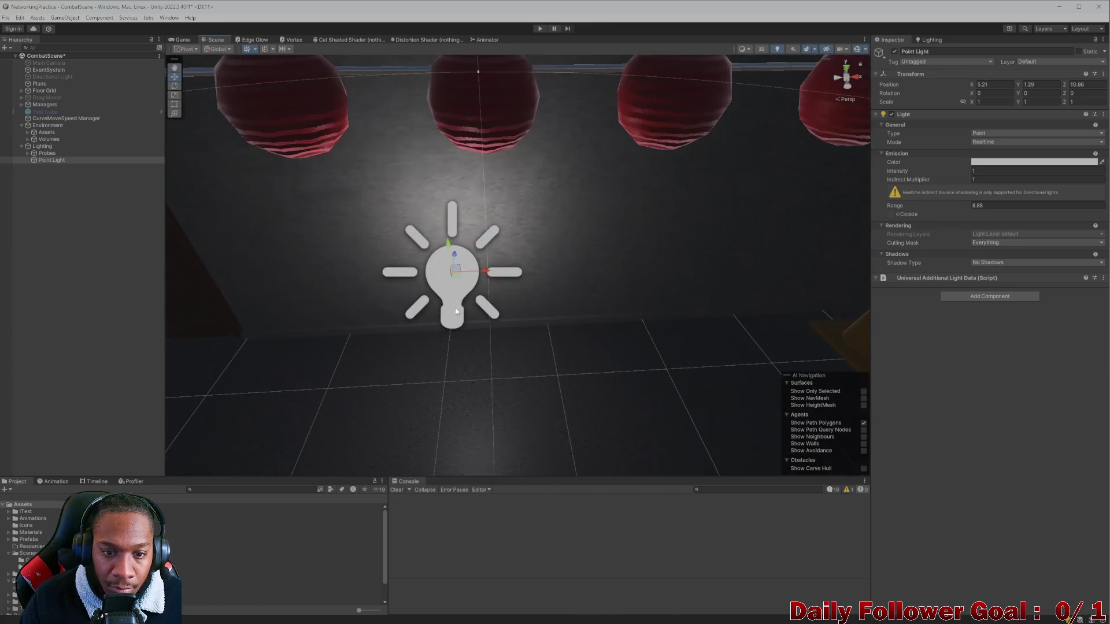
scroll(448, 267, down, 6)
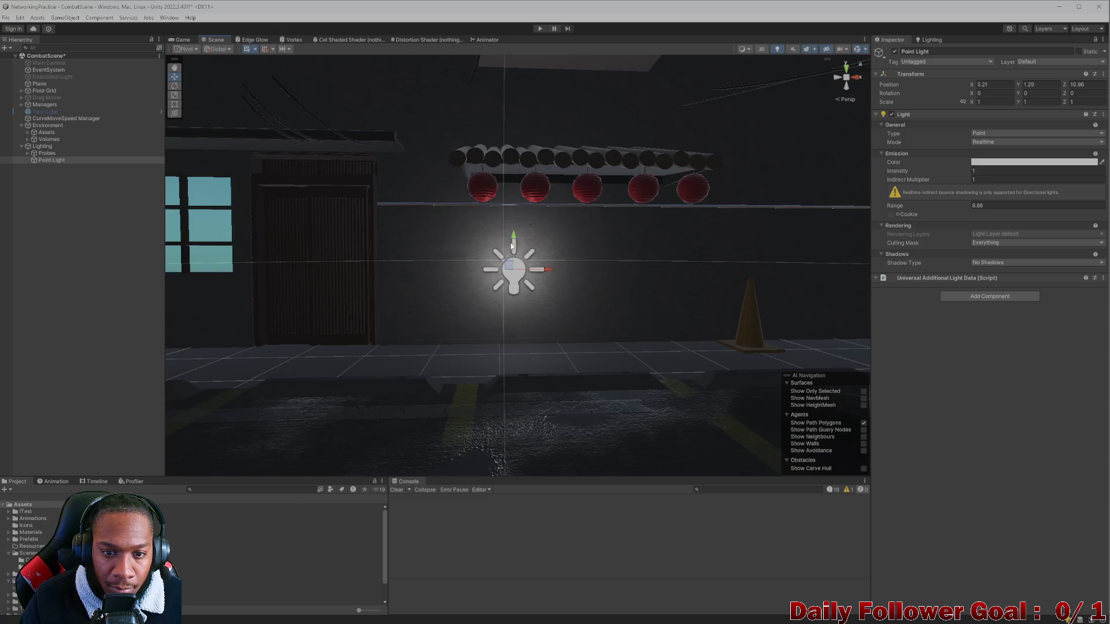
Fine-tune the point light's position beside the lanterns to -4.785, 2.426, 10.405
mouse_move(510, 268)
mouse_down()
mouse_move(482, 171)
mouse_move(525, 225)
mouse_move(391, 275)
mouse_move(494, 311)
mouse_up()
mouse_move(512, 158)
mouse_down()
mouse_move(565, 151)
mouse_move(724, 258)
mouse_move(731, 306)
mouse_move(636, 278)
mouse_move(564, 238)
mouse_move(595, 253)
mouse_move(561, 108)
mouse_up()
drag(597, 142, 584, 141)
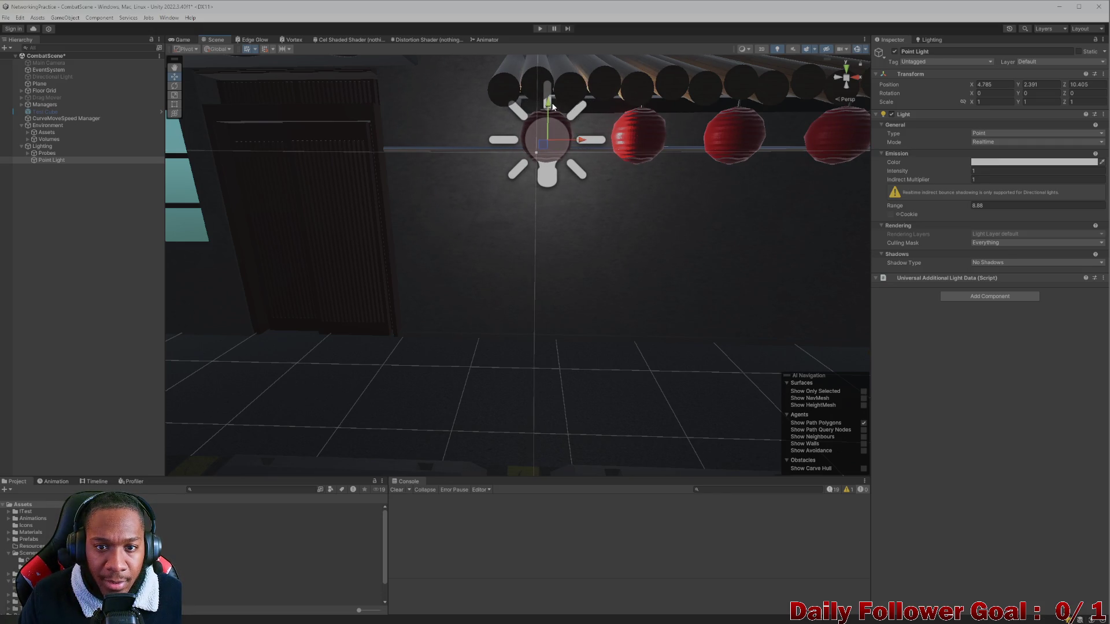
drag(547, 106, 547, 99)
mouse_move(550, 183)
mouse_down()
mouse_move(515, 220)
mouse_move(570, 235)
mouse_move(586, 265)
mouse_up()
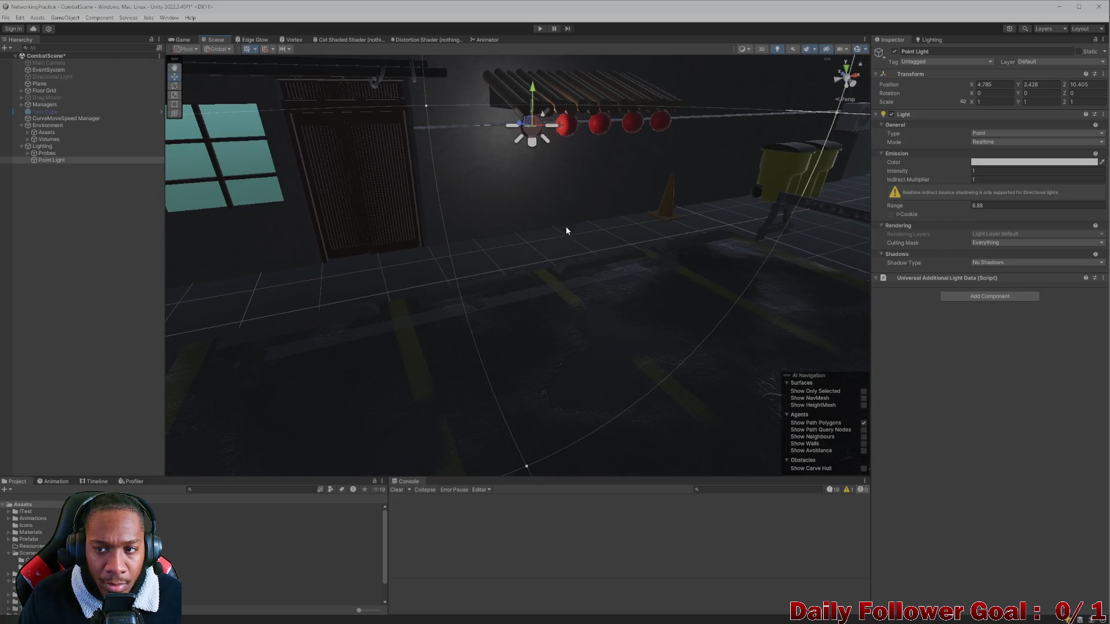
drag(546, 174, 571, 189)
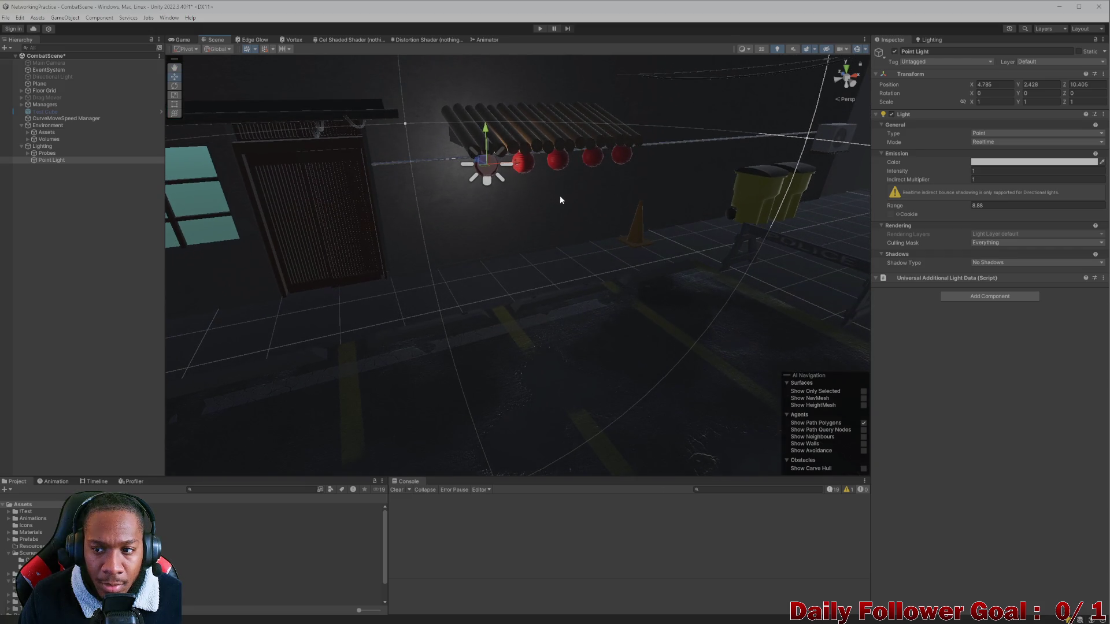
scroll(780, 204, up, 3)
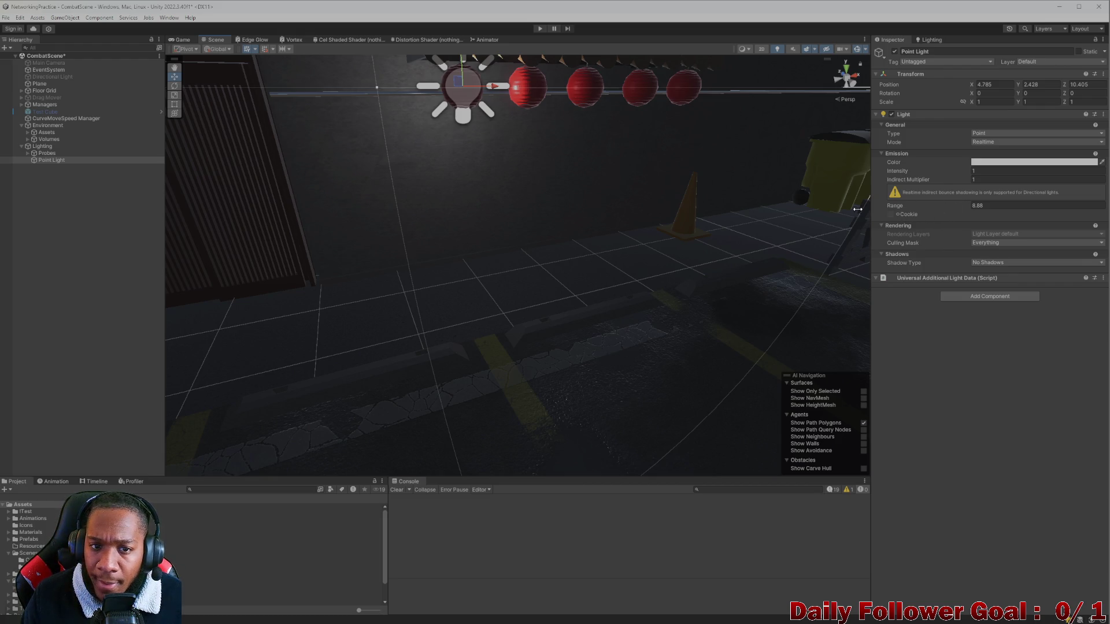
scroll(650, 248, down, 6)
click(586, 306)
Select the first red lantern and show its LanternTestLight material settings
key(f)
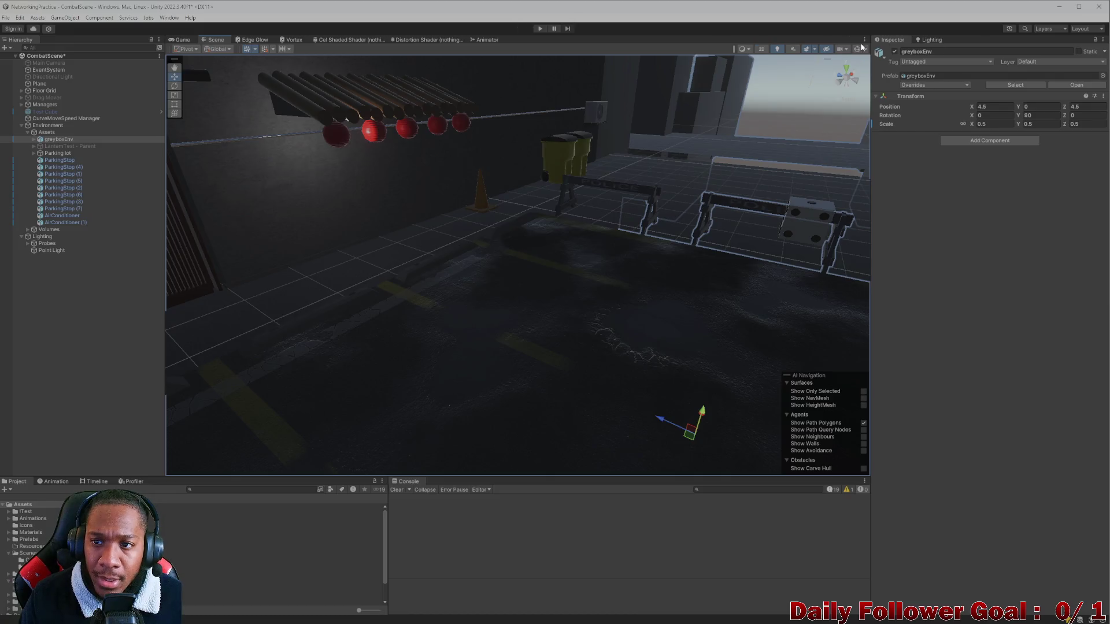
click(857, 50)
drag(309, 200, 261, 174)
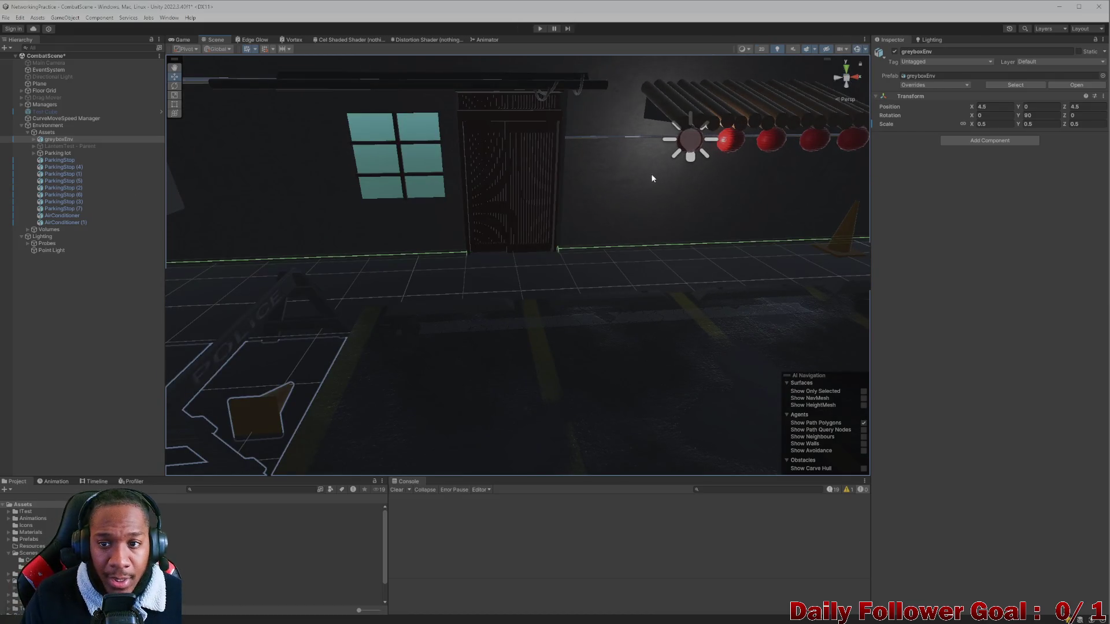
scroll(618, 199, up, 3)
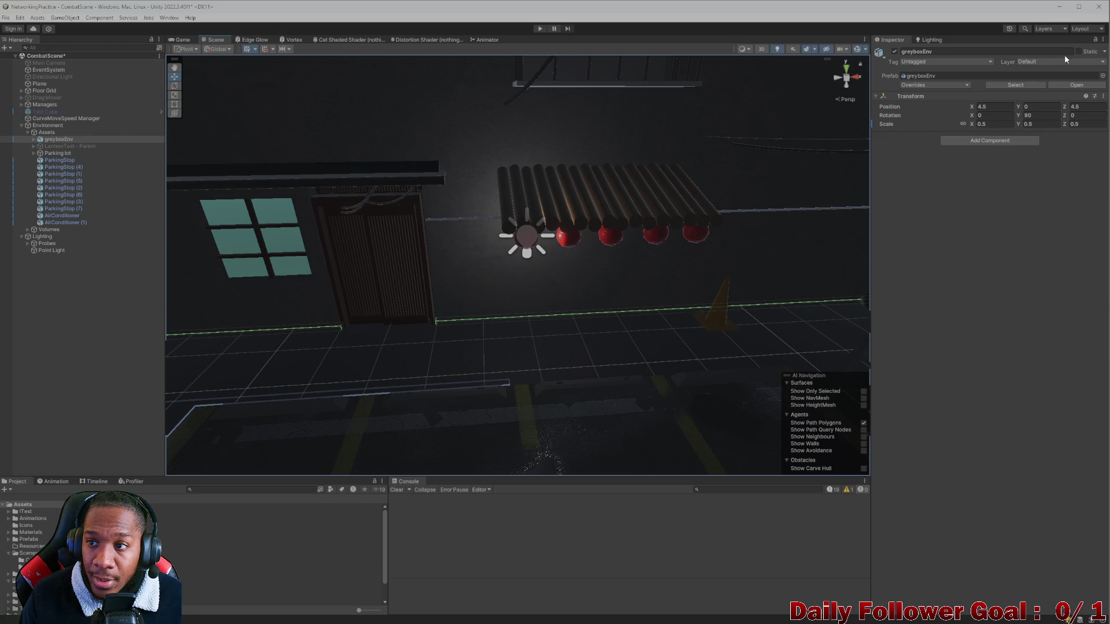
click(567, 240)
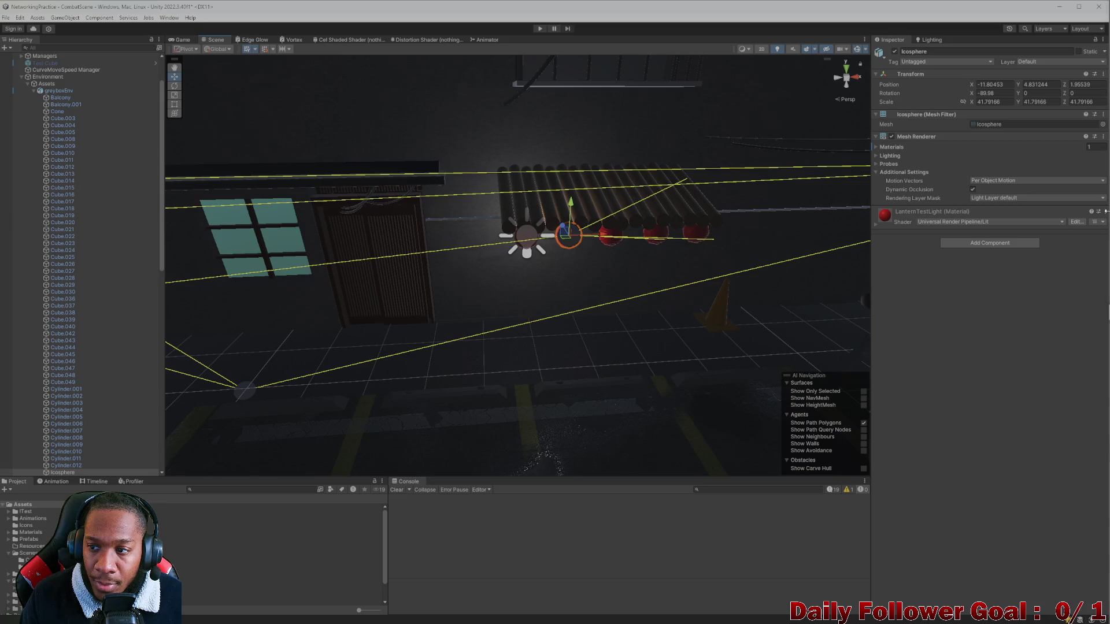
click(26, 560)
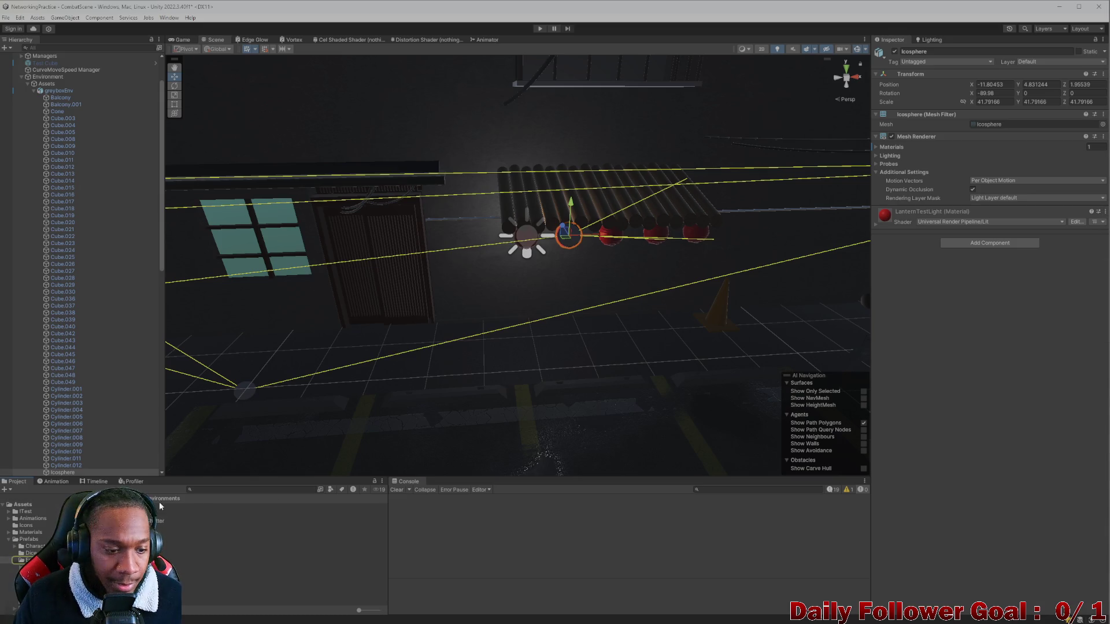
click(150, 569)
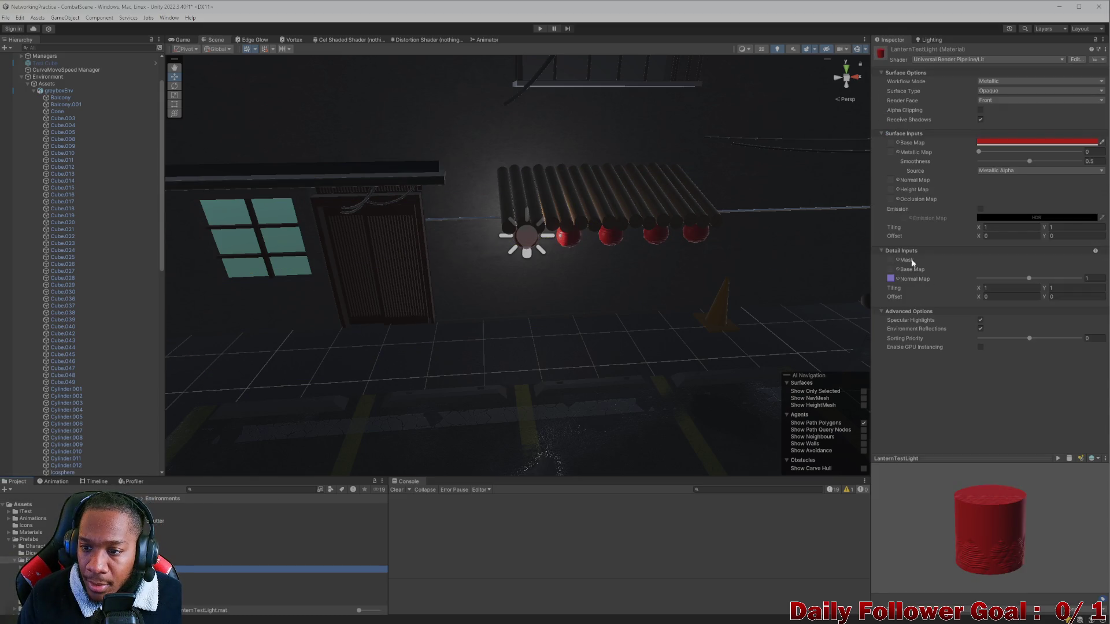
Enable emission with a red-orange HDR colour at intensity 2.7
click(980, 208)
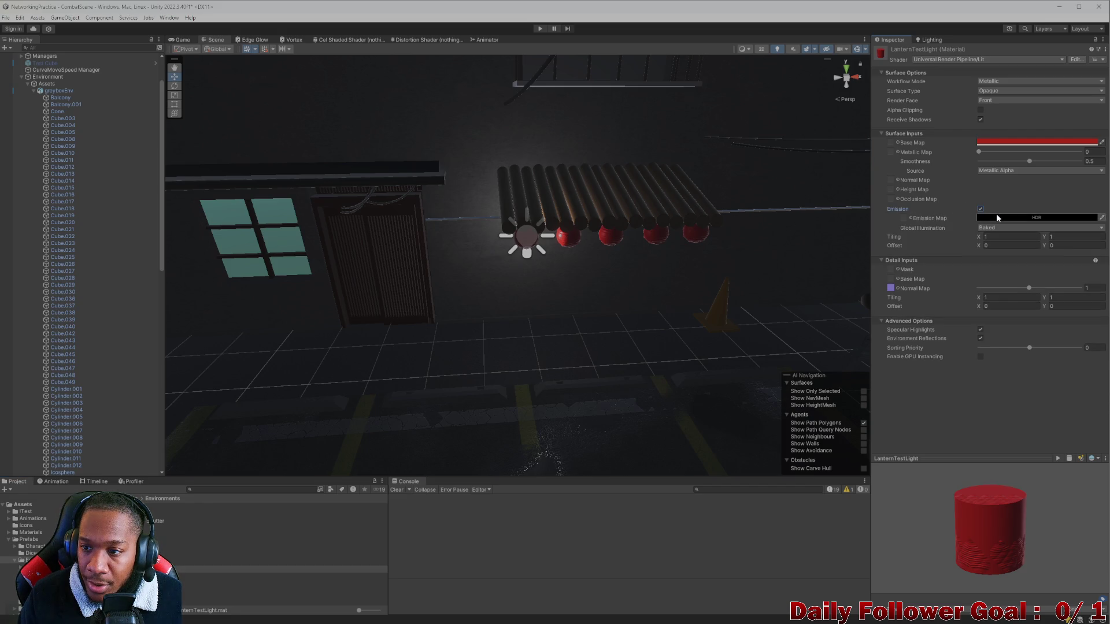
click(1001, 218)
click(1070, 289)
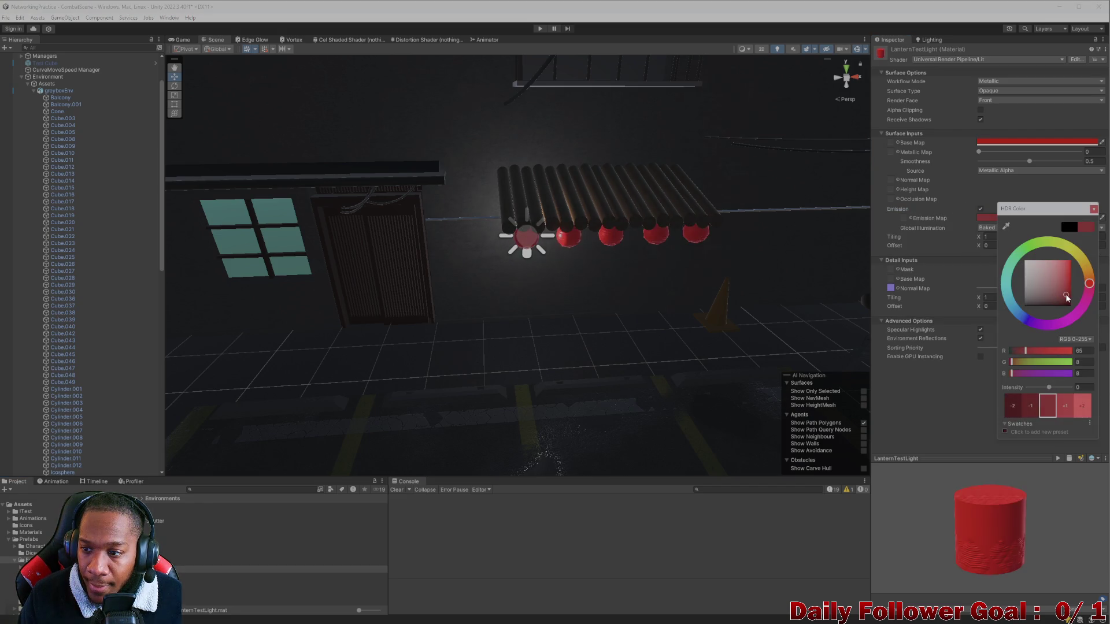
mouse_move(1071, 288)
mouse_down()
mouse_move(1093, 277)
mouse_move(1072, 284)
mouse_up()
click(1091, 279)
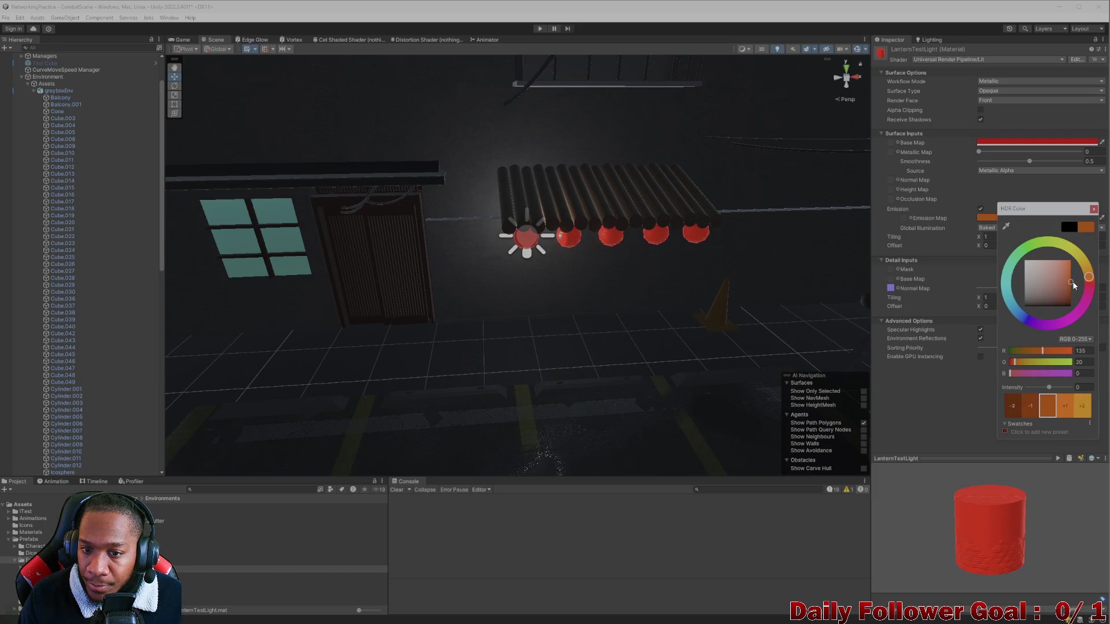
drag(1048, 387, 1055, 388)
drag(1088, 278, 1091, 285)
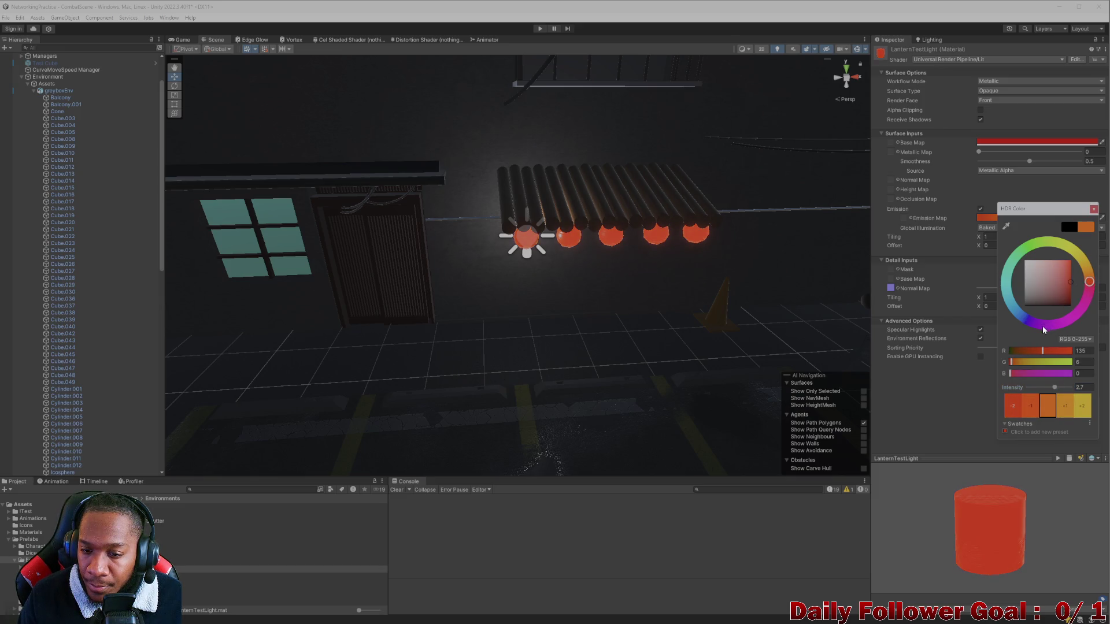
click(1092, 209)
mouse_move(749, 358)
mouse_down()
mouse_move(651, 355)
mouse_move(686, 324)
mouse_move(659, 320)
mouse_move(608, 345)
mouse_move(629, 338)
mouse_up()
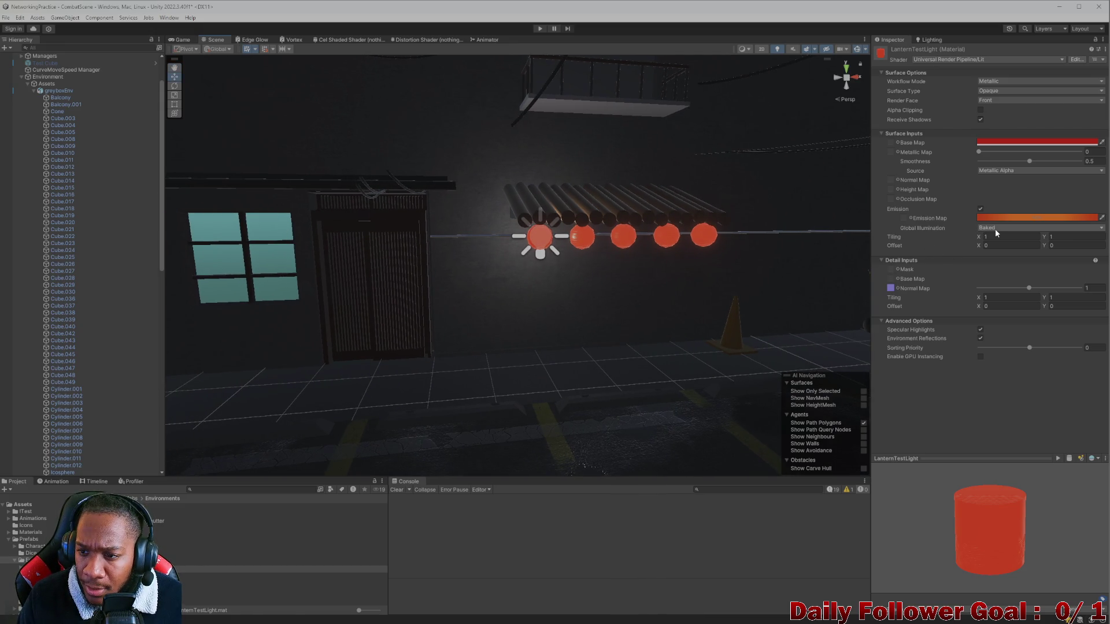
Set the material's Global Illumination to Baked
click(995, 229)
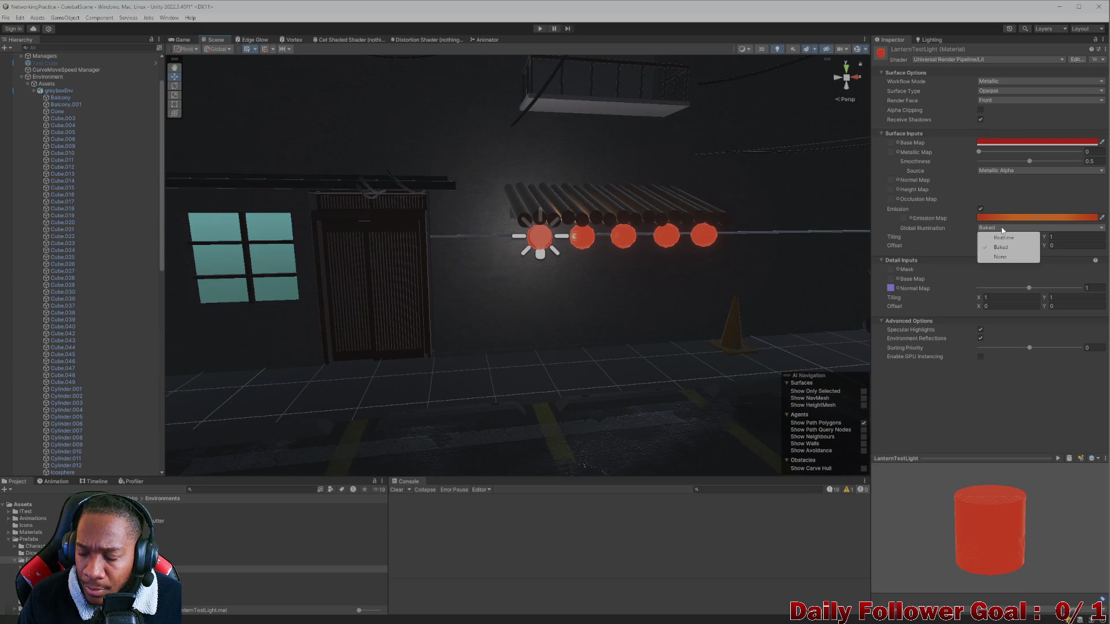
click(1004, 237)
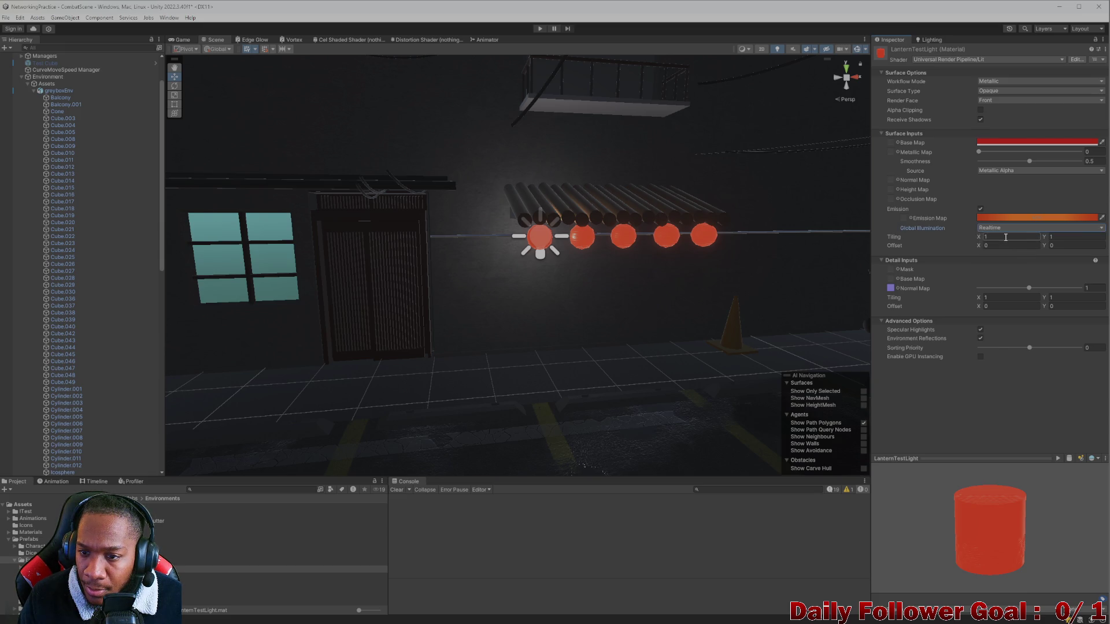
click(1005, 232)
click(1004, 248)
click(920, 246)
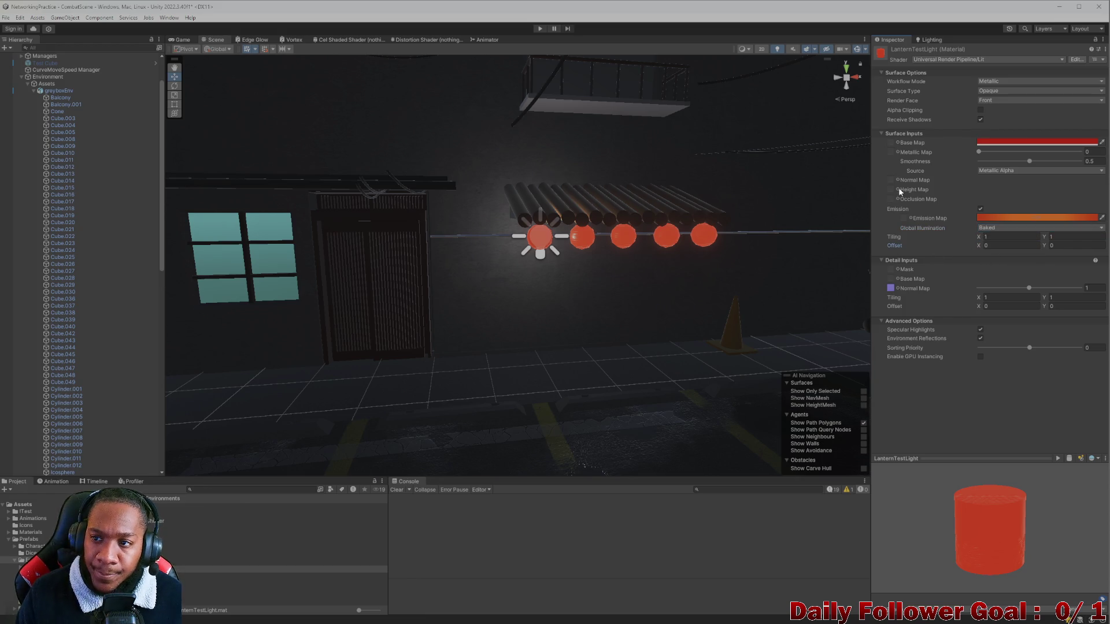
scroll(552, 261, up, 3)
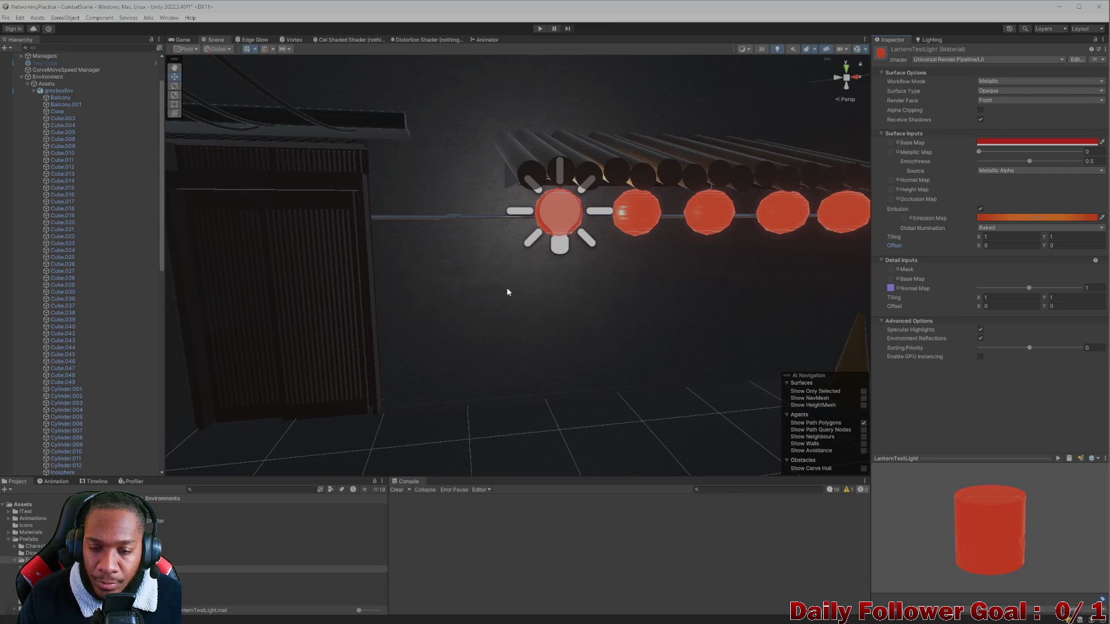
click(506, 380)
Show light gizmos, select the lantern's Point Light, and lower it slightly
key(f)
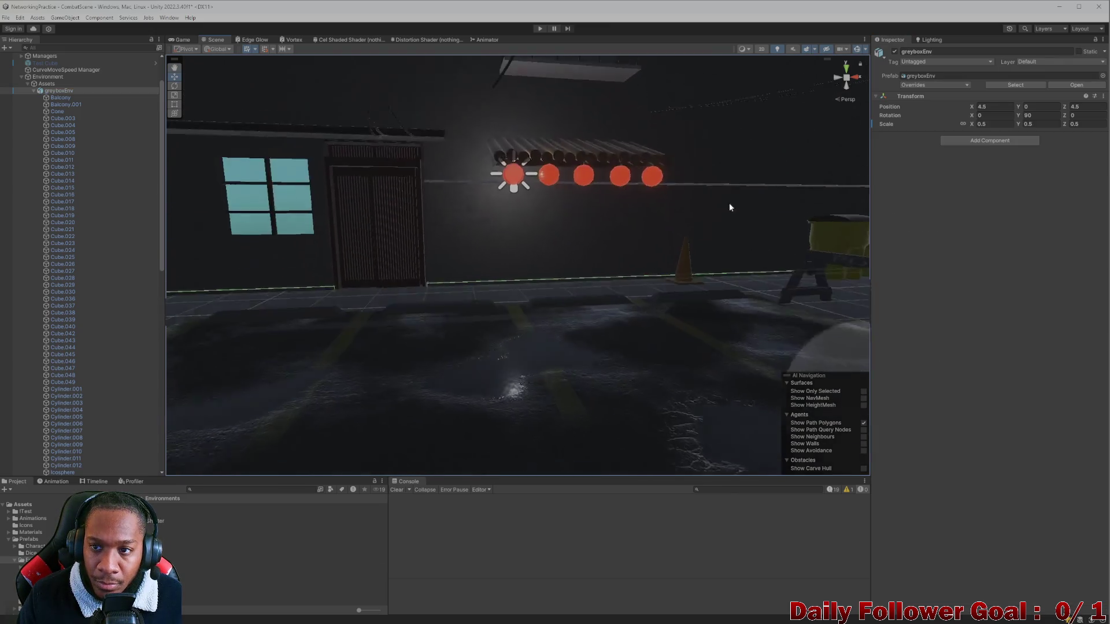
mouse_move(622, 175)
mouse_down()
mouse_move(508, 293)
mouse_move(523, 341)
mouse_move(527, 279)
mouse_move(533, 329)
mouse_up()
click(520, 245)
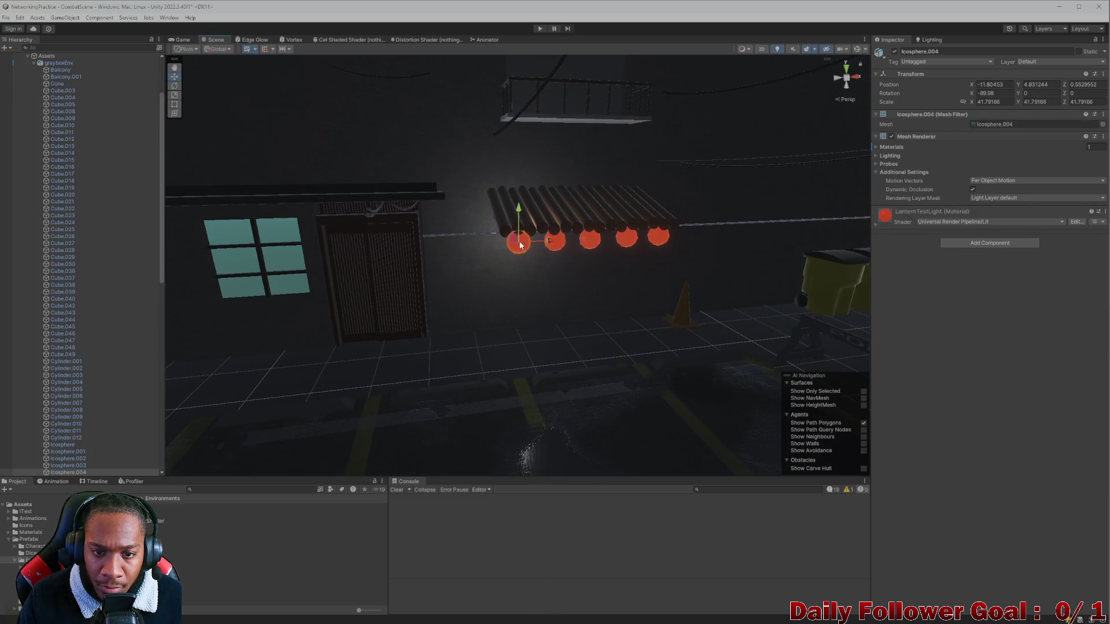
scroll(86, 318, up, 2)
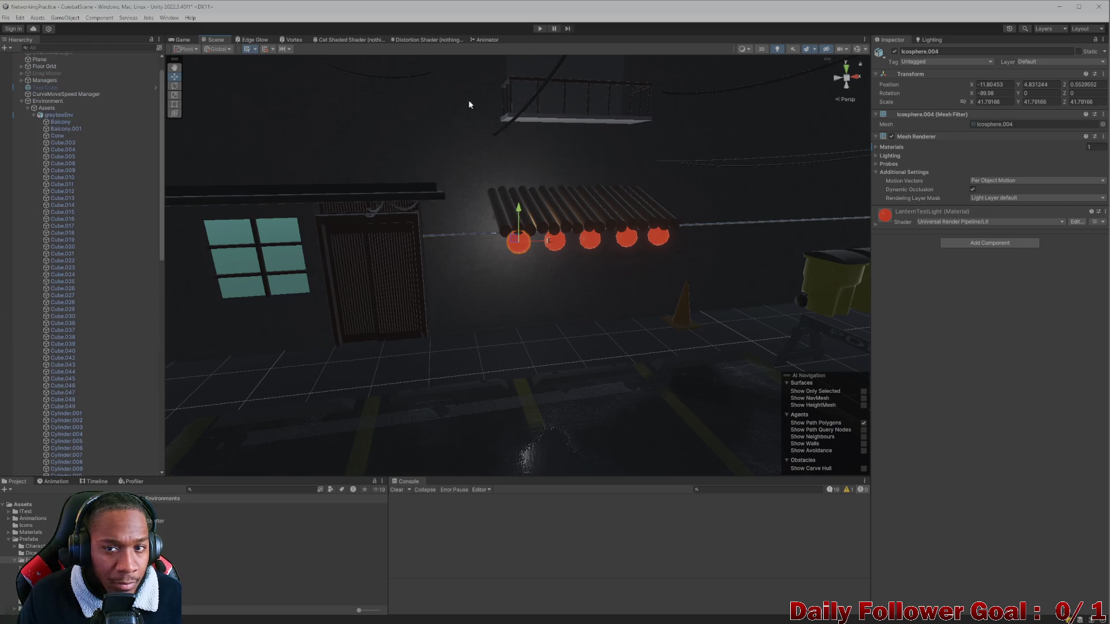
click(857, 49)
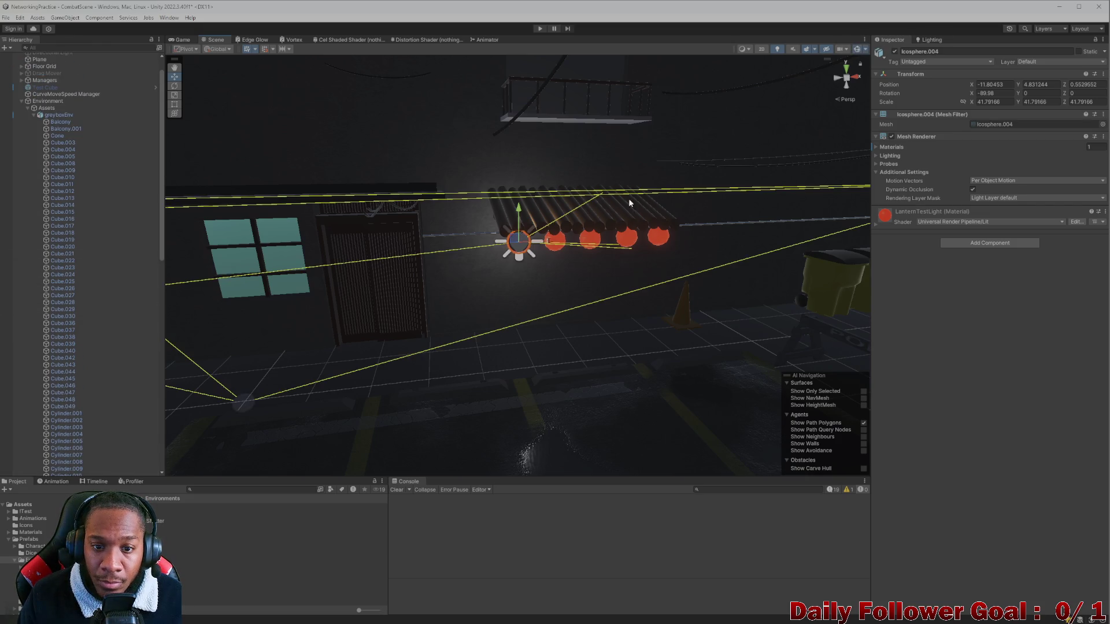
click(519, 257)
click(524, 228)
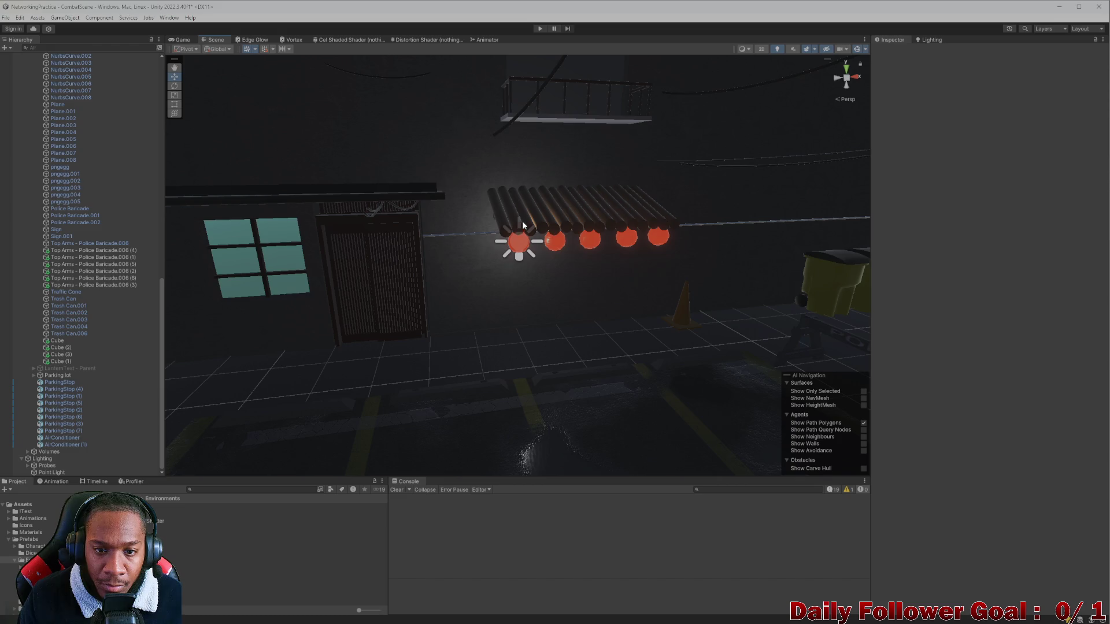
click(519, 258)
mouse_move(523, 217)
mouse_down()
mouse_move(511, 294)
mouse_move(521, 215)
mouse_up()
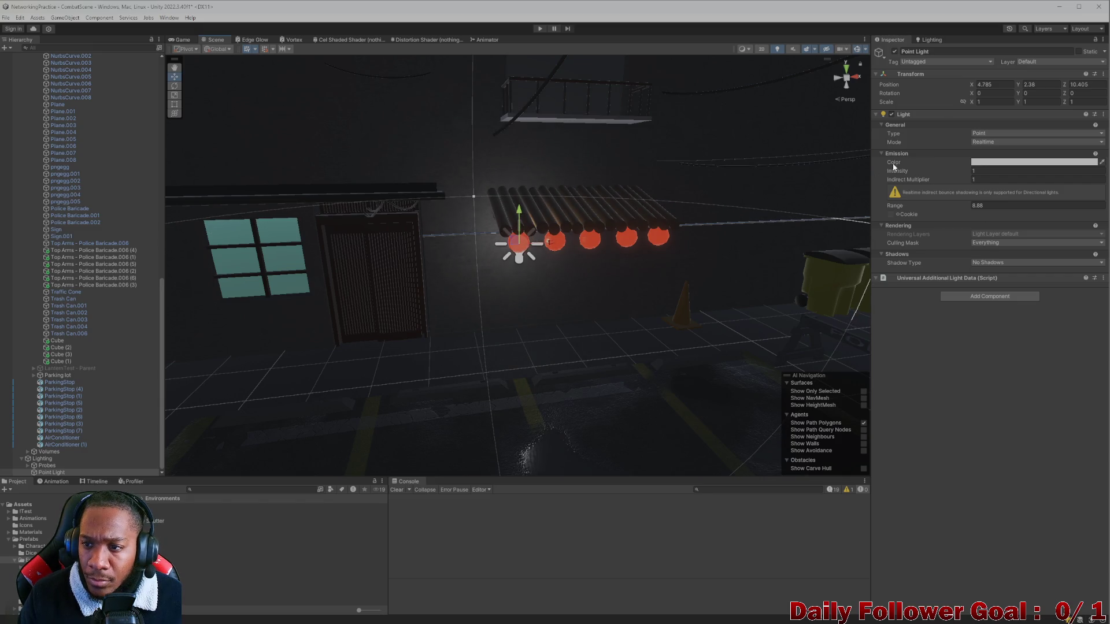
Try indirect multiplier 7.84 and higher intensity, revert both to 1, and extend the range
click(973, 179)
text(7.84)
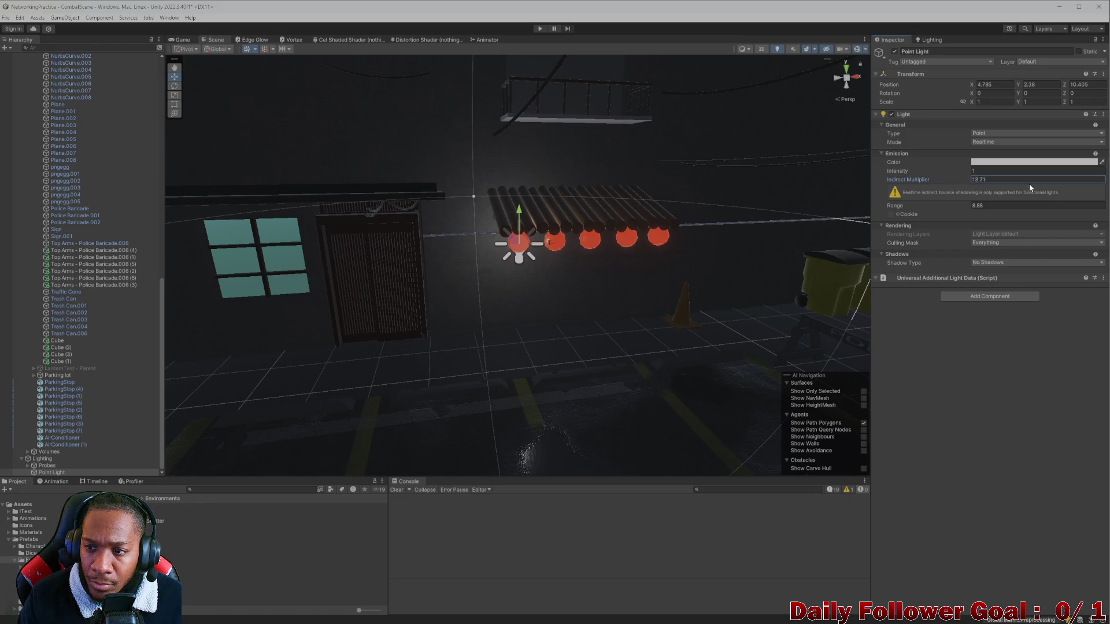
key(Escape)
drag(941, 172, 952, 182)
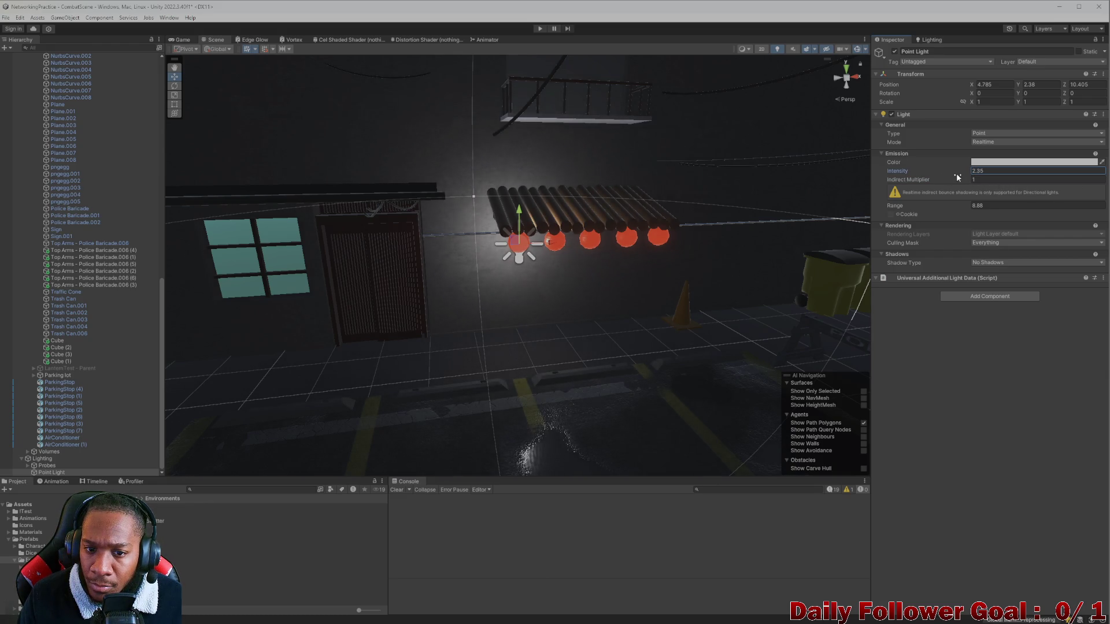
key(Escape)
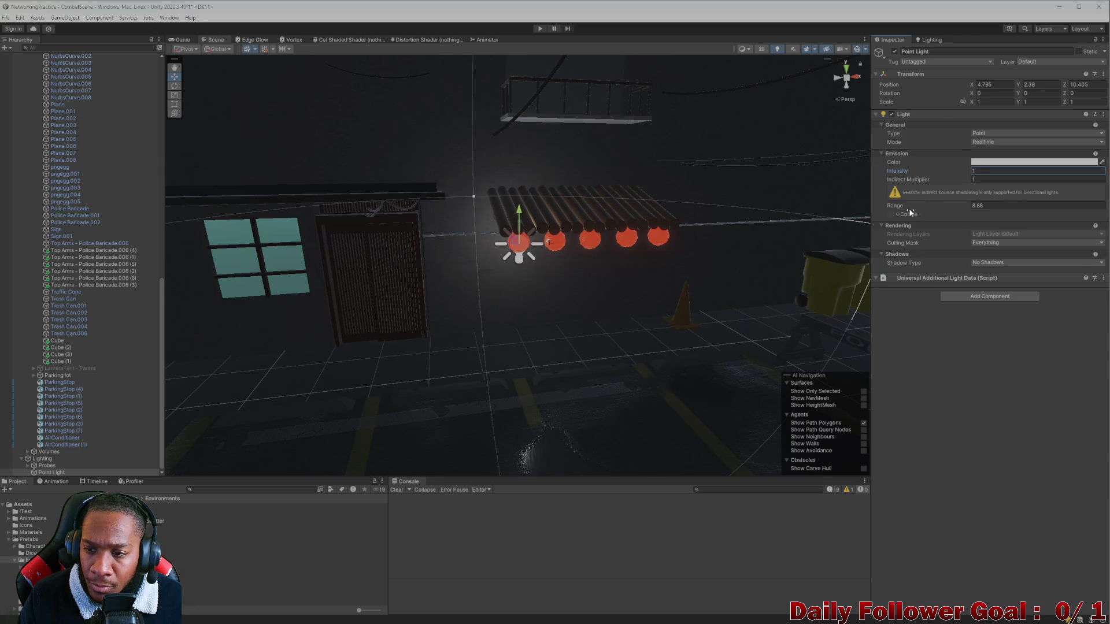
drag(938, 205, 971, 205)
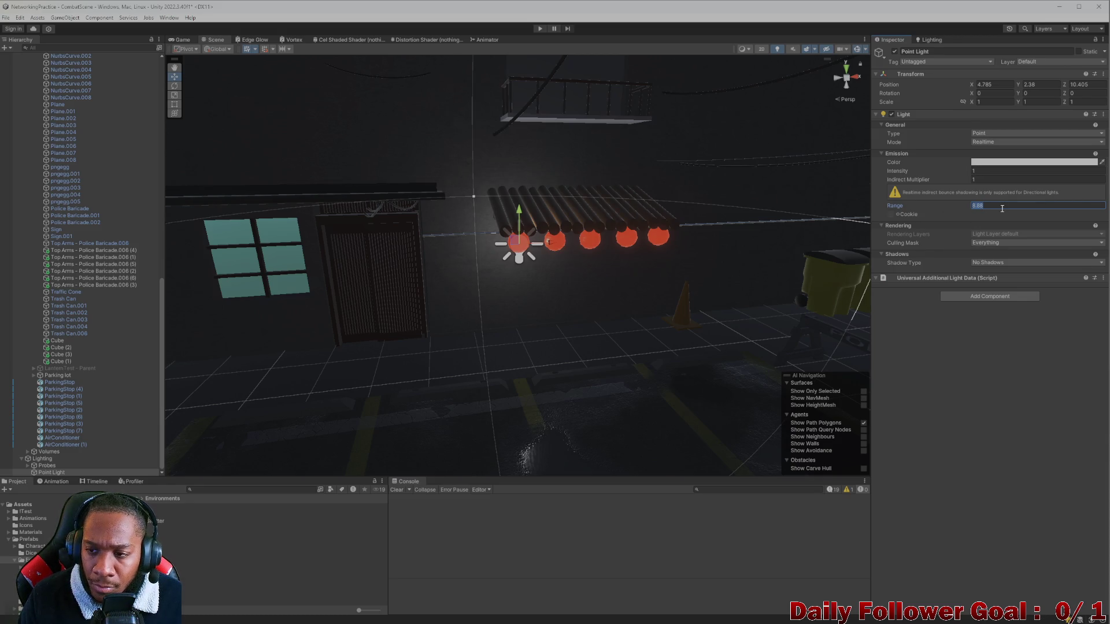
Try Baked light mode, then keep the light as a Realtime Point light
click(992, 142)
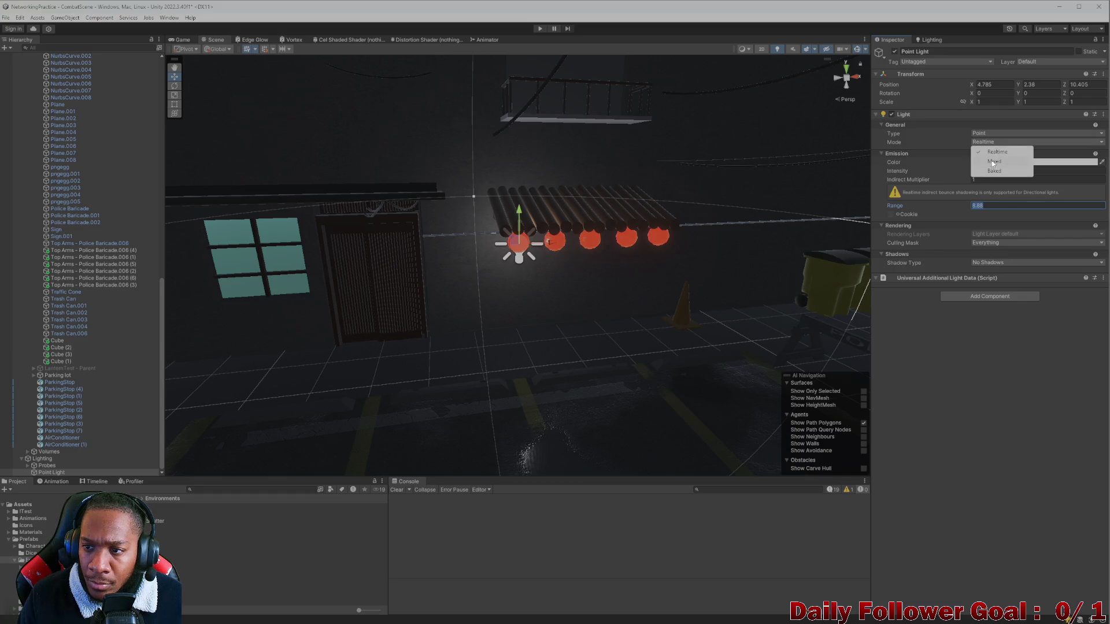
click(995, 171)
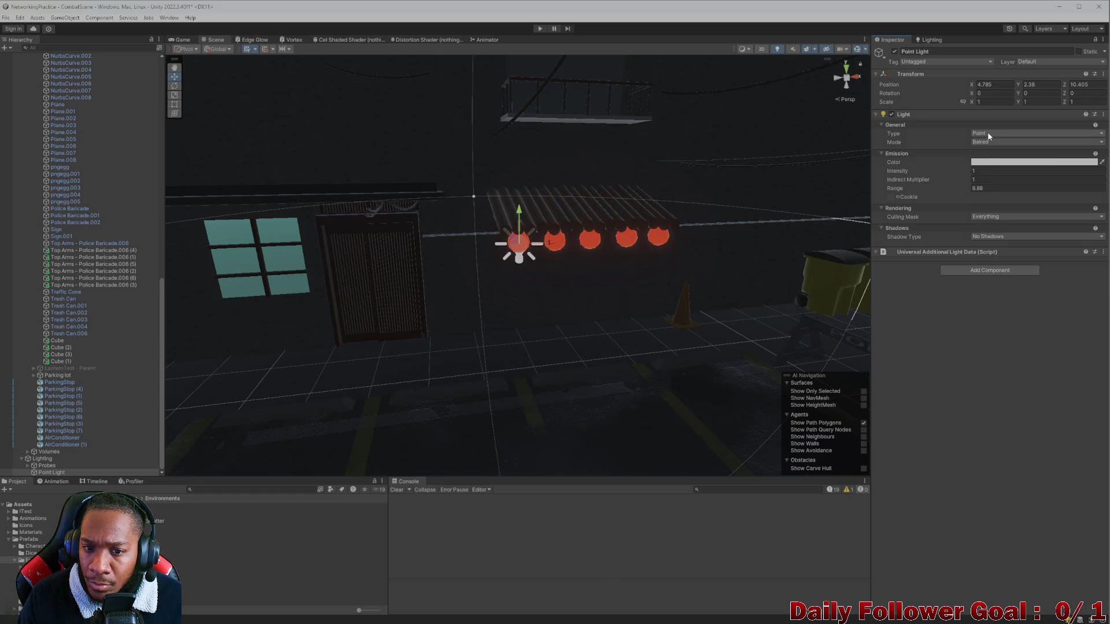
click(988, 134)
click(992, 161)
click(978, 143)
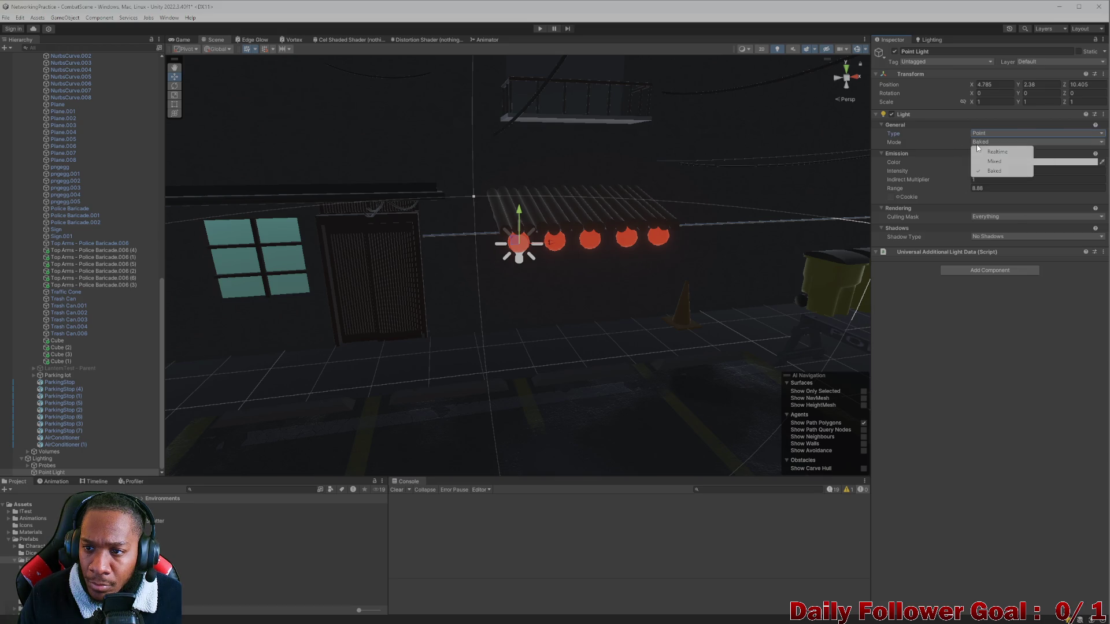
click(995, 152)
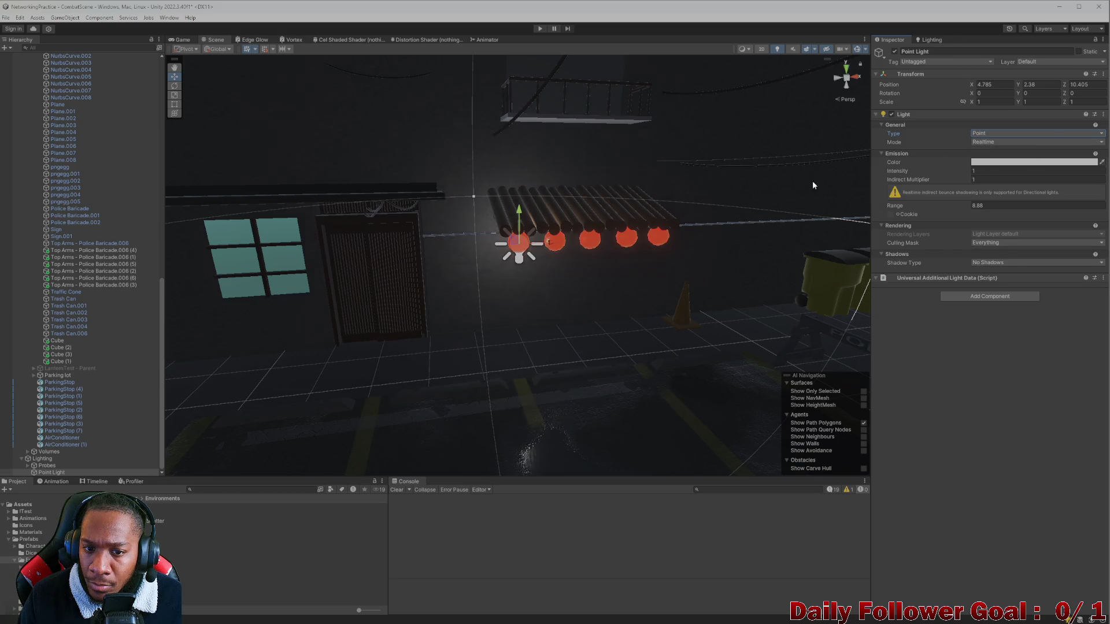
Change the Point Light's colour to a bright orange
click(1035, 163)
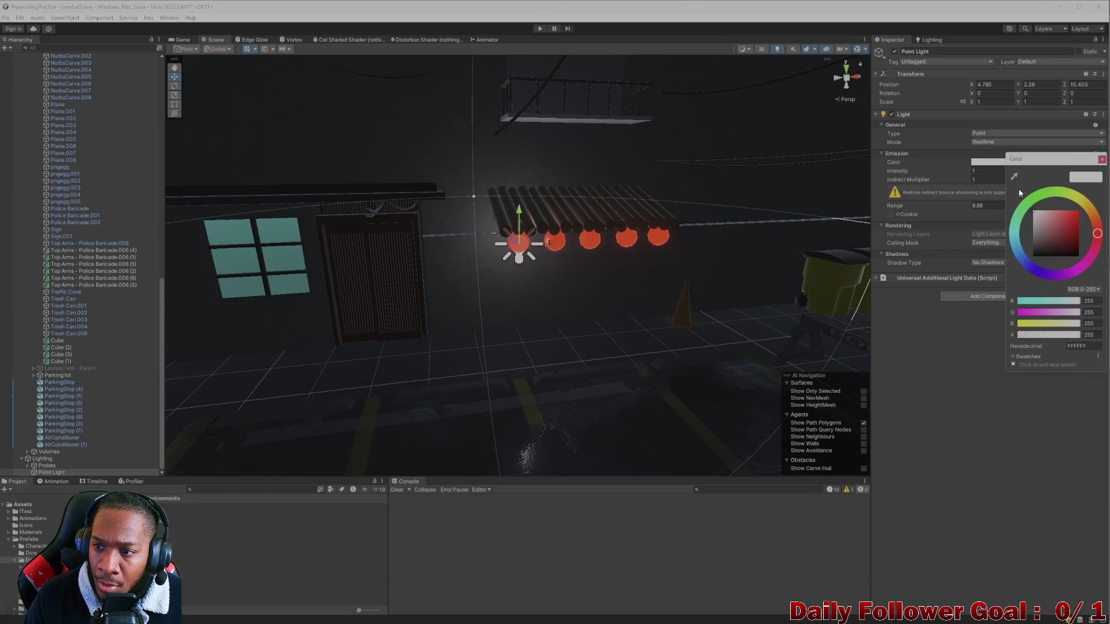
click(1062, 232)
drag(1062, 231, 1069, 231)
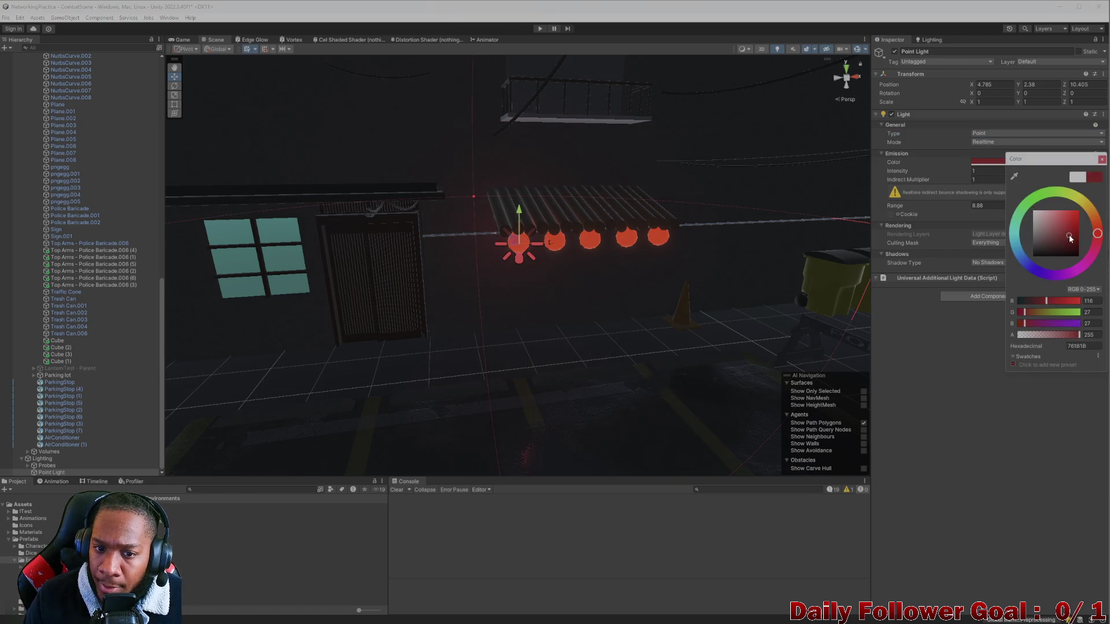
click(1097, 221)
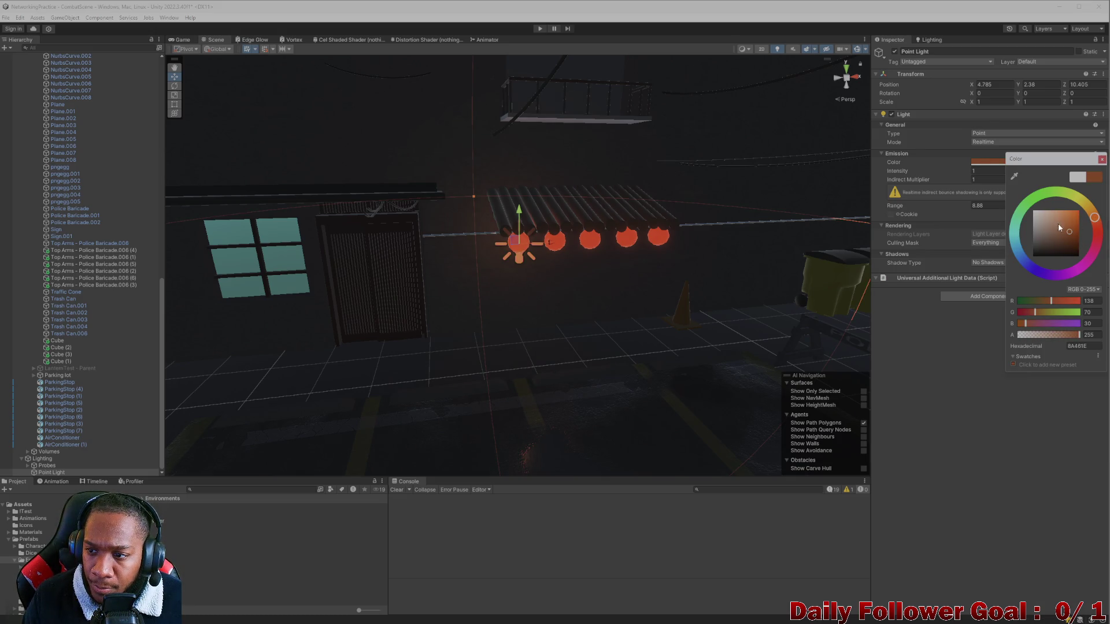
click(1074, 226)
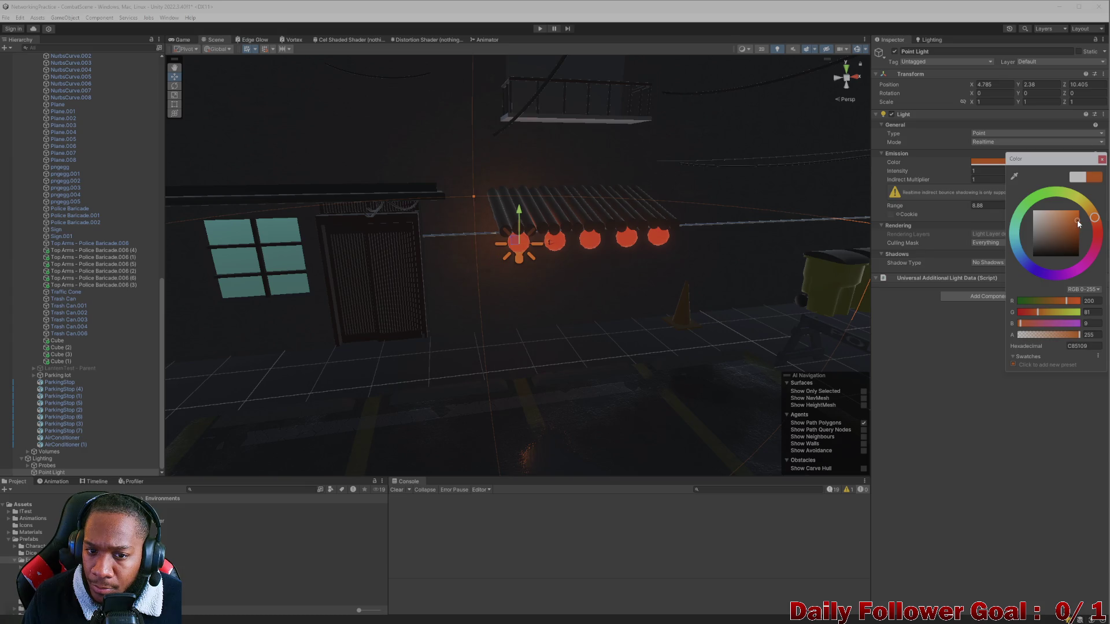
drag(1094, 215, 1094, 217)
mouse_move(598, 251)
mouse_down()
mouse_move(497, 258)
mouse_move(532, 240)
mouse_up()
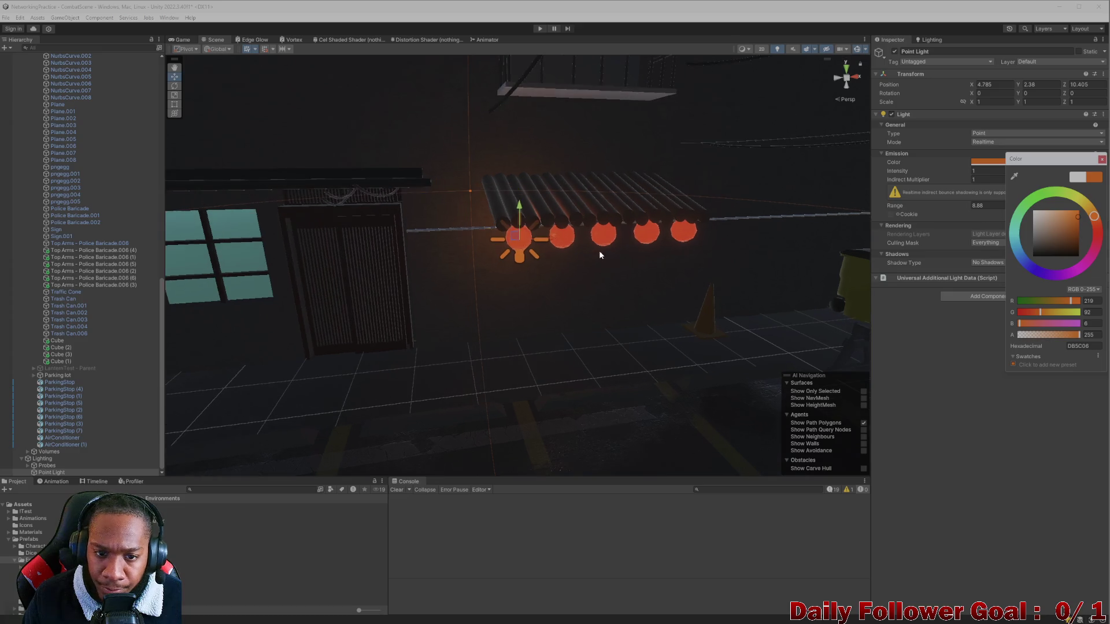
Duplicate the light as Point Light (1) at the next lantern, X 5.528
key(ctrl+d)
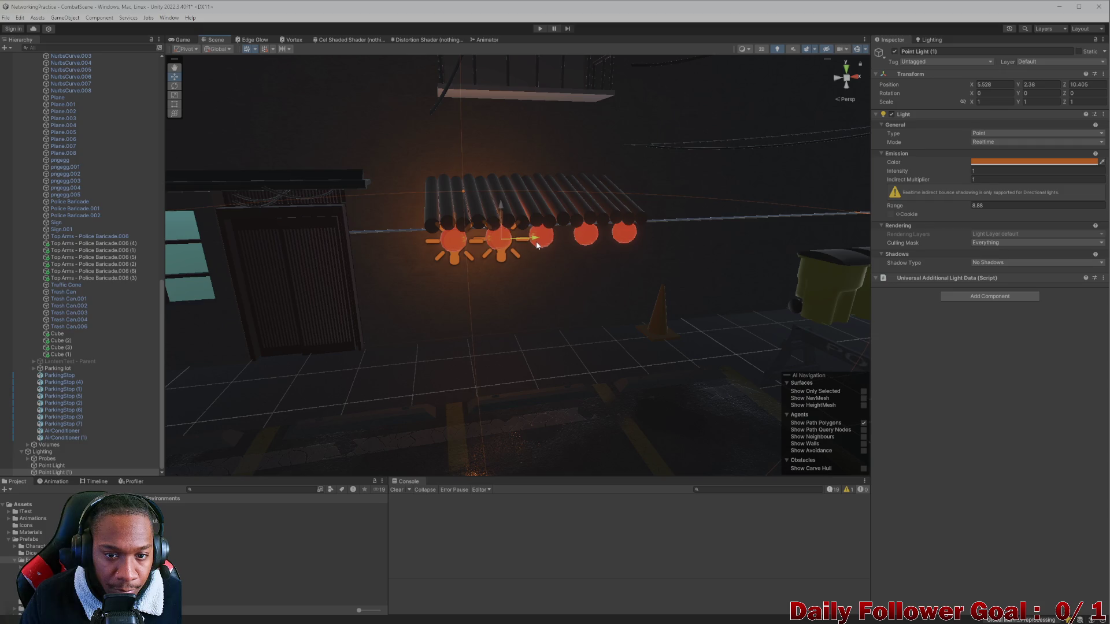
click(535, 243)
click(532, 241)
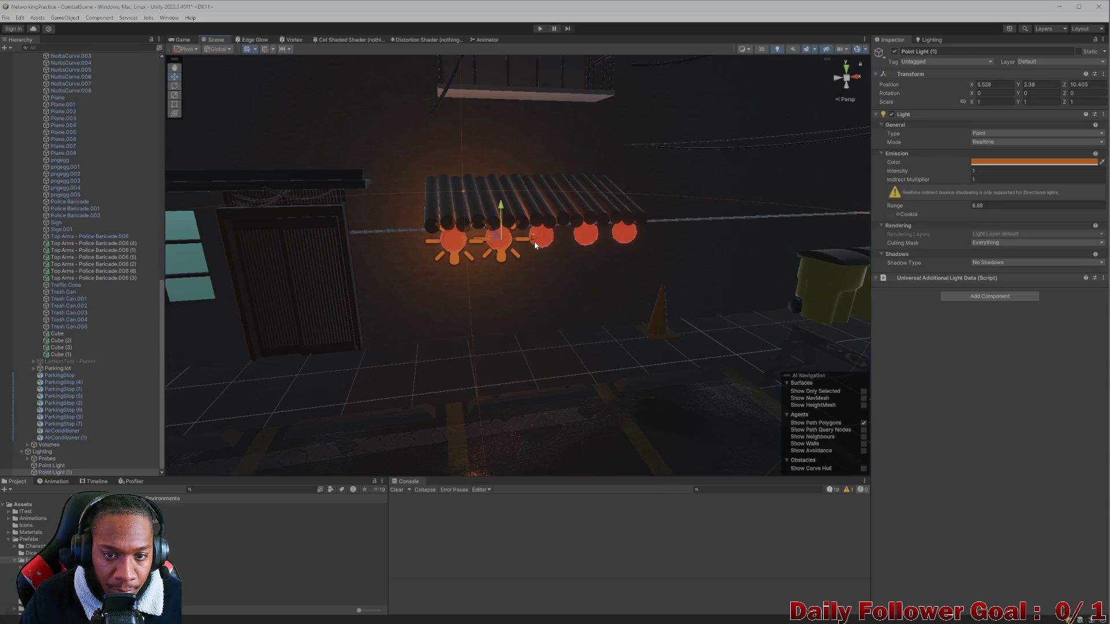
Duplicate the orange point light for the next lanterns, sliding each copy right along X
key(ctrl+d)
drag(531, 241, 623, 242)
key(ctrl+d)
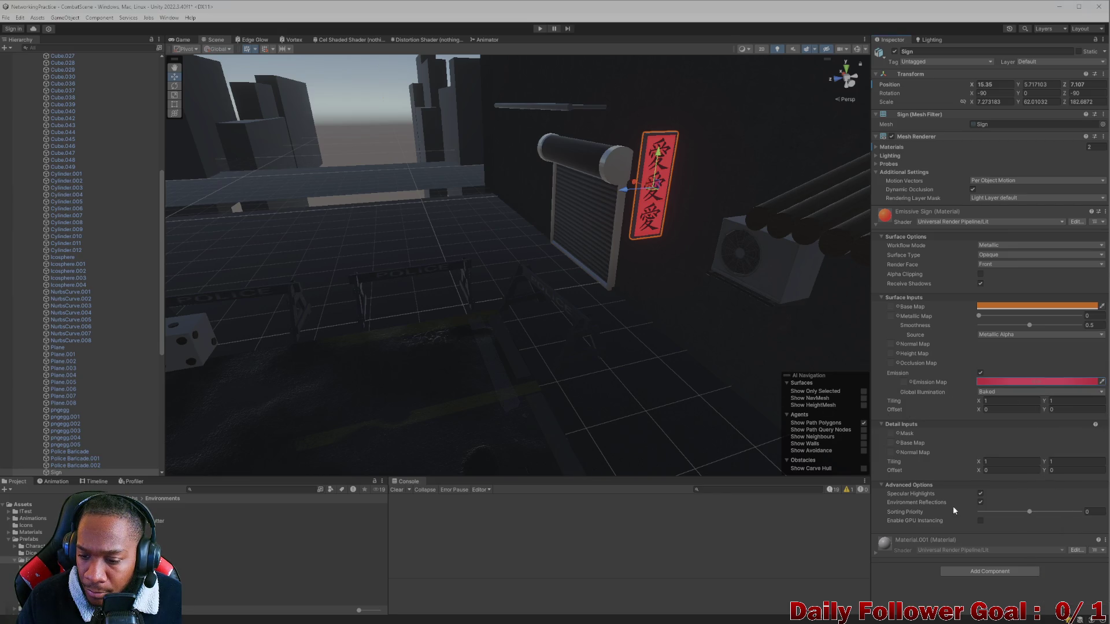
Raise the sign material's Sorting Priority to 20 and select the red neon sign
drag(1026, 513, 1050, 511)
mouse_move(655, 264)
mouse_down()
mouse_move(557, 287)
mouse_move(751, 331)
mouse_move(664, 327)
mouse_move(782, 330)
mouse_up()
scroll(634, 269, up, 5)
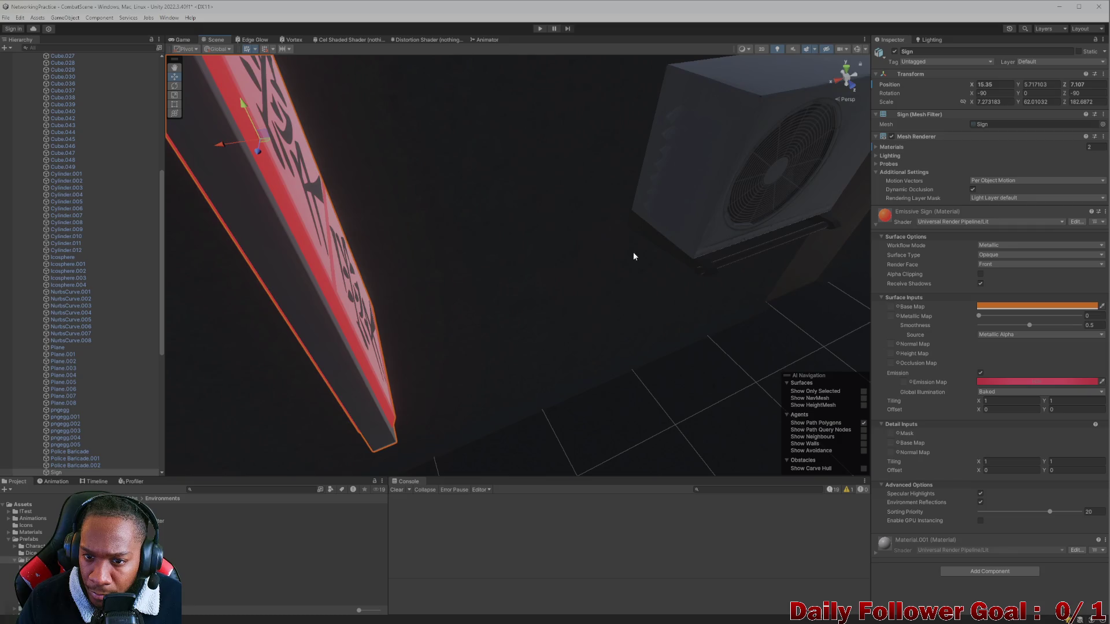
click(705, 181)
scroll(713, 193, down, 5)
mouse_move(750, 285)
mouse_down()
mouse_move(773, 322)
mouse_move(670, 253)
mouse_up()
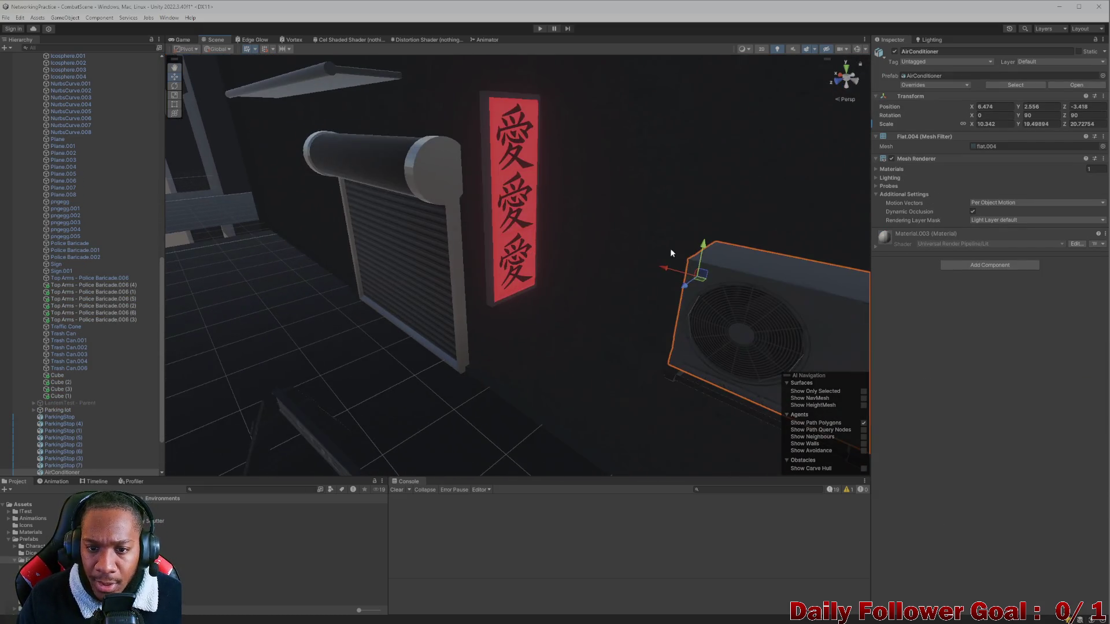
click(497, 177)
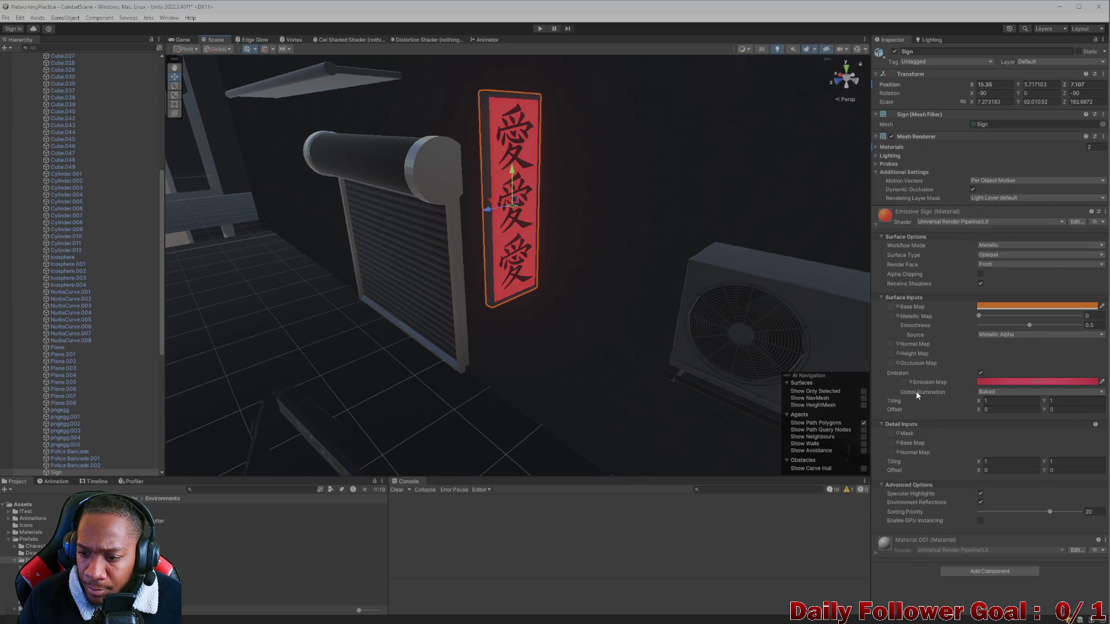
scroll(657, 310, down, 3)
mouse_move(657, 310)
mouse_down()
mouse_move(563, 319)
mouse_move(422, 283)
mouse_move(392, 258)
mouse_move(434, 211)
mouse_move(347, 208)
mouse_move(540, 230)
mouse_up()
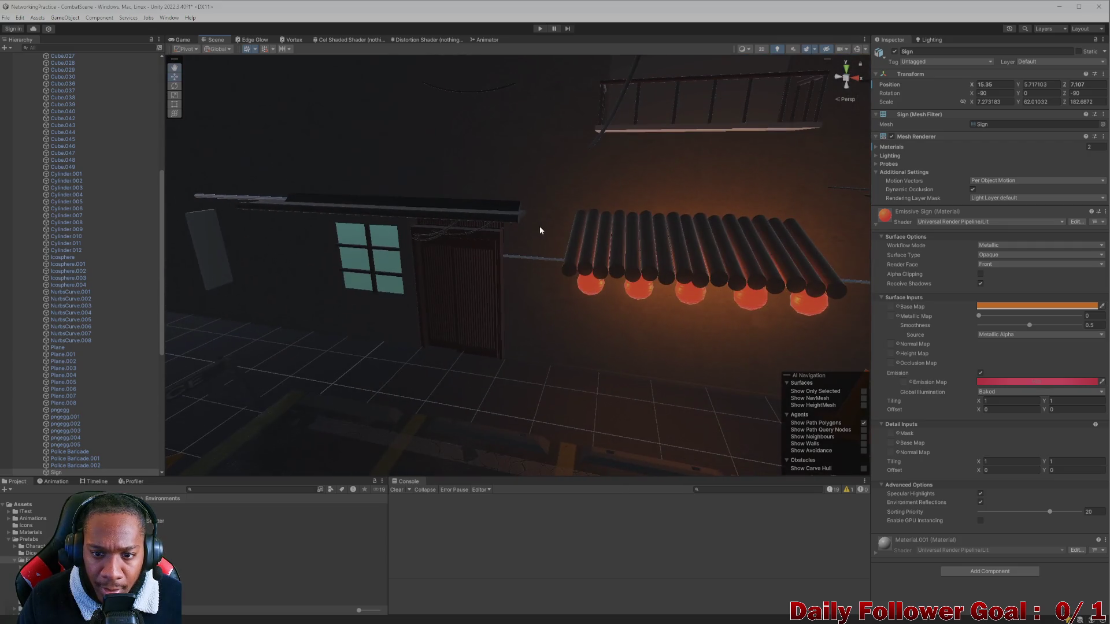
Select Point Light through Point Light (4) and set their Light Mode to Baked
click(590, 287)
scroll(106, 365, down, 10)
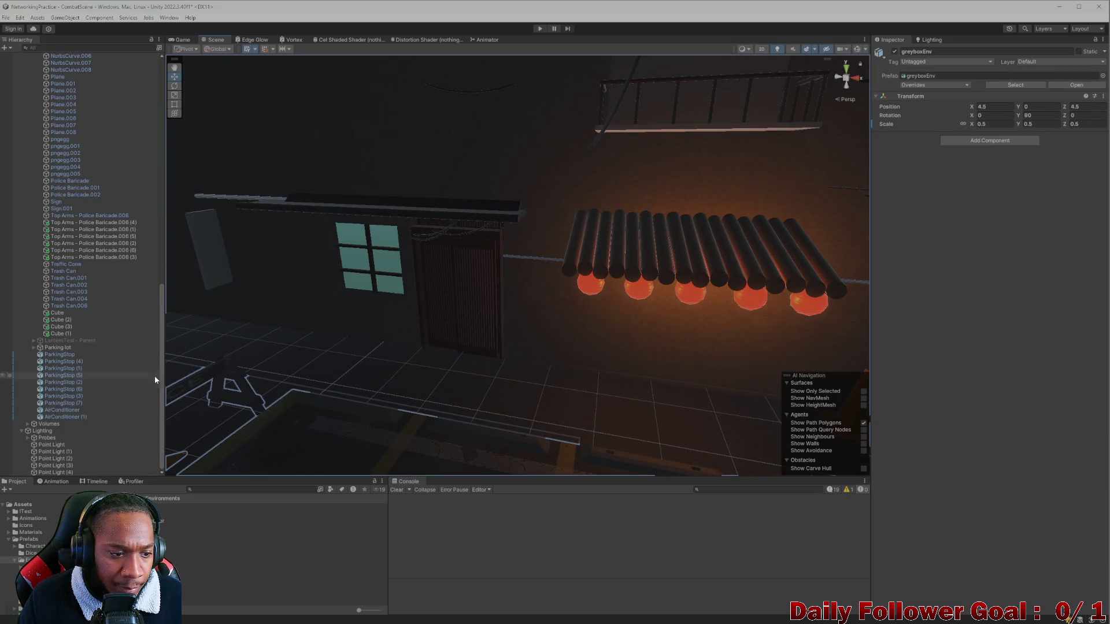
click(55, 445)
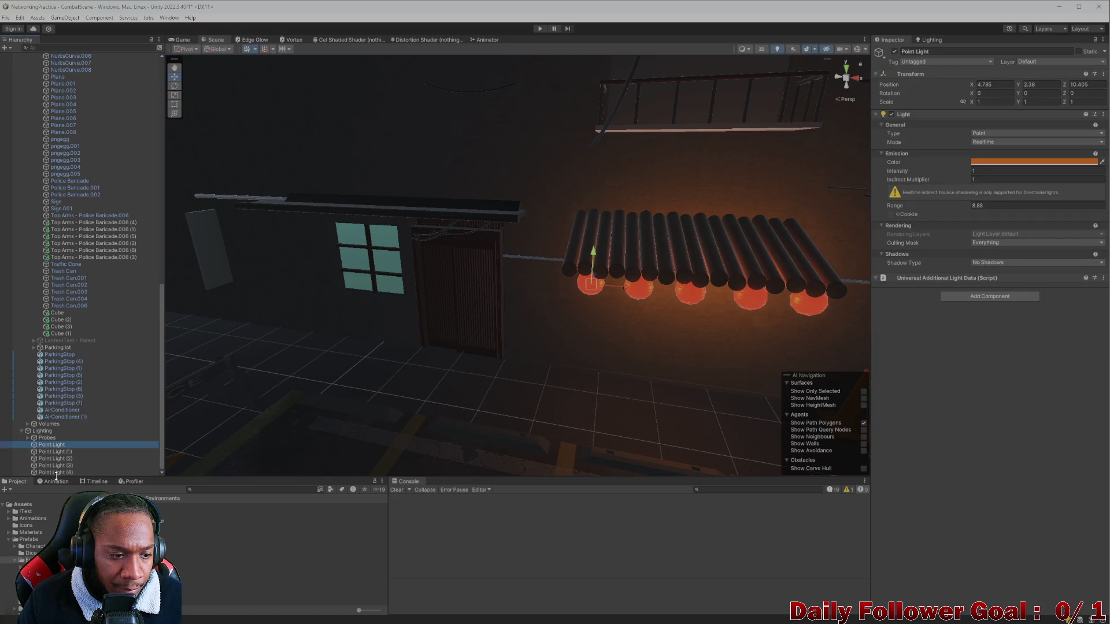
shift+click(56, 472)
click(994, 142)
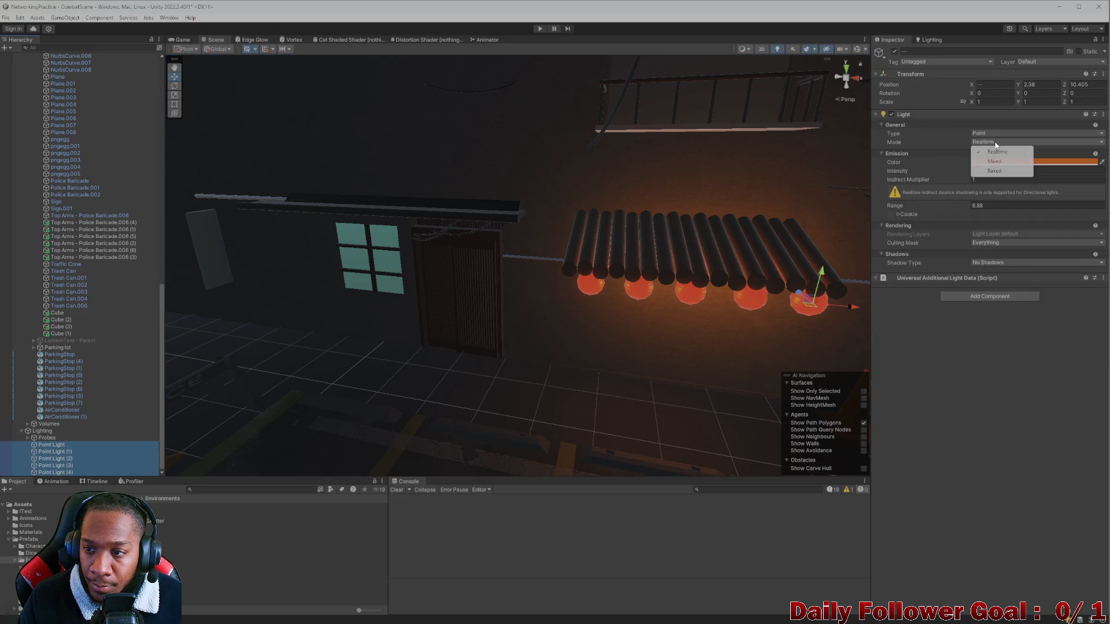
click(1004, 172)
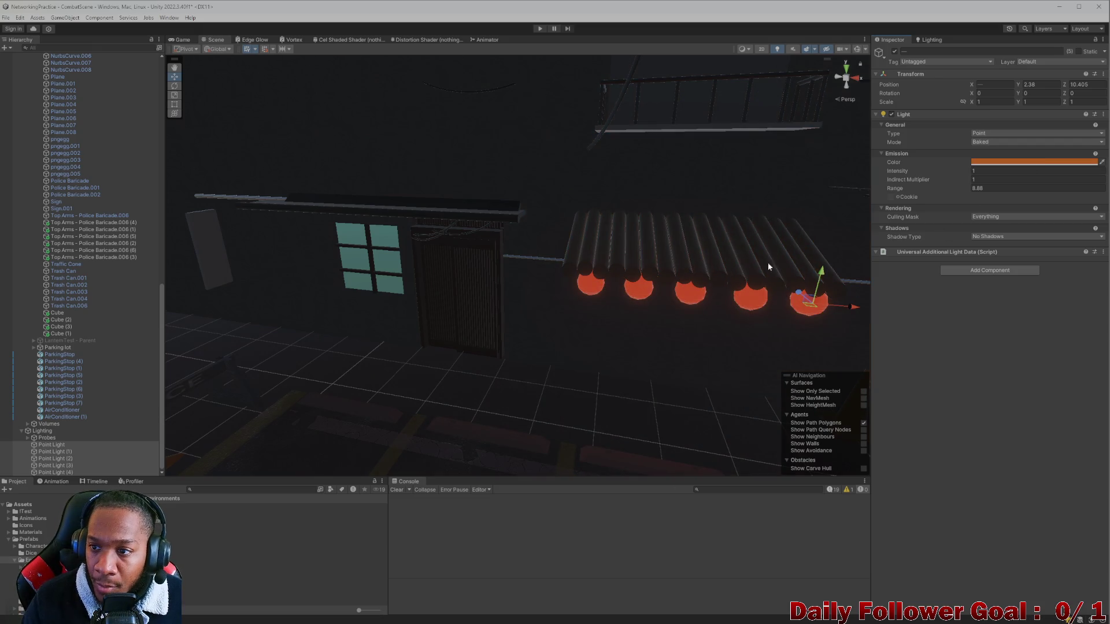
Frame the selected lantern lights in the Scene view, then bring up the Lighting Environment settings
key(f)
scroll(643, 330, down, 10)
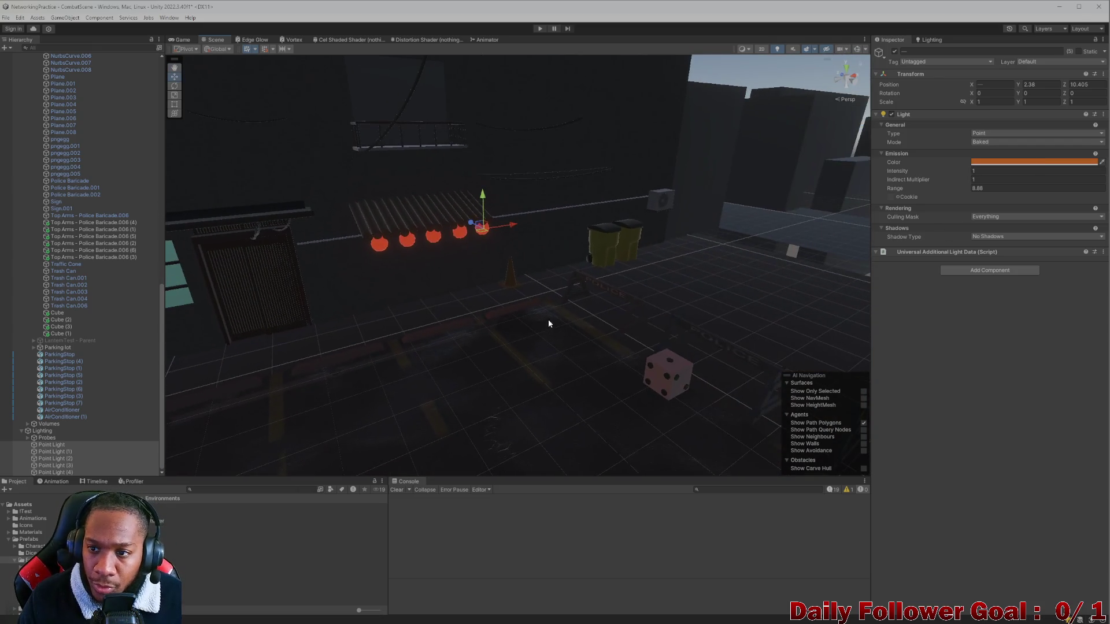
mouse_move(486, 312)
mouse_down()
mouse_move(532, 293)
mouse_move(580, 324)
mouse_move(508, 322)
mouse_move(597, 318)
mouse_move(616, 272)
mouse_move(590, 389)
mouse_move(547, 297)
mouse_move(473, 322)
mouse_move(366, 293)
mouse_move(549, 367)
mouse_move(540, 318)
mouse_move(453, 256)
mouse_move(507, 280)
mouse_up()
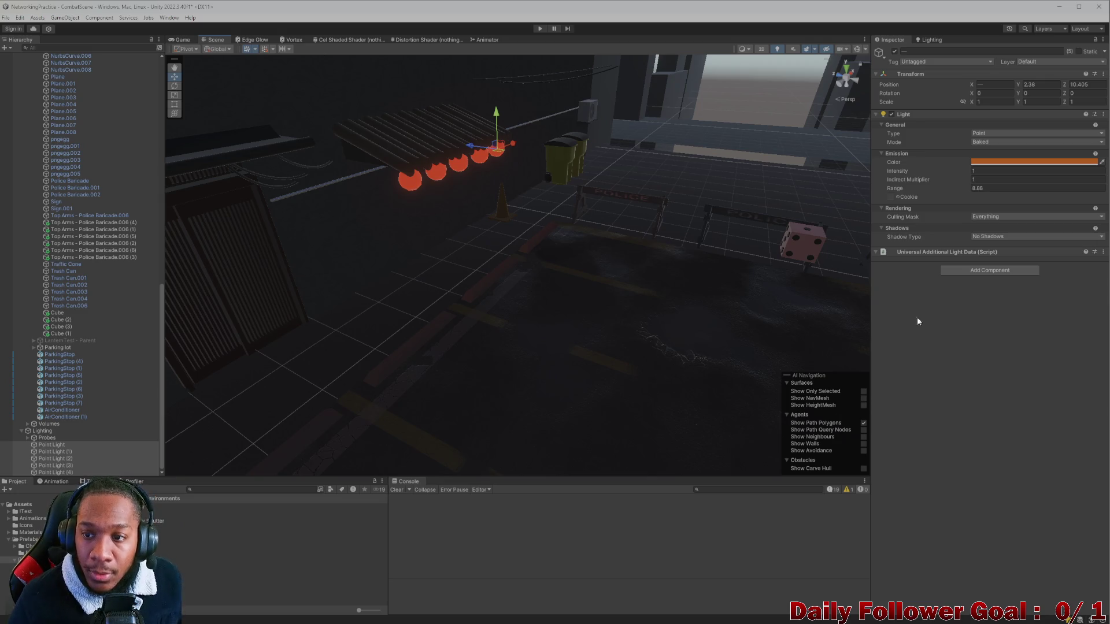
key(ctrl+z)
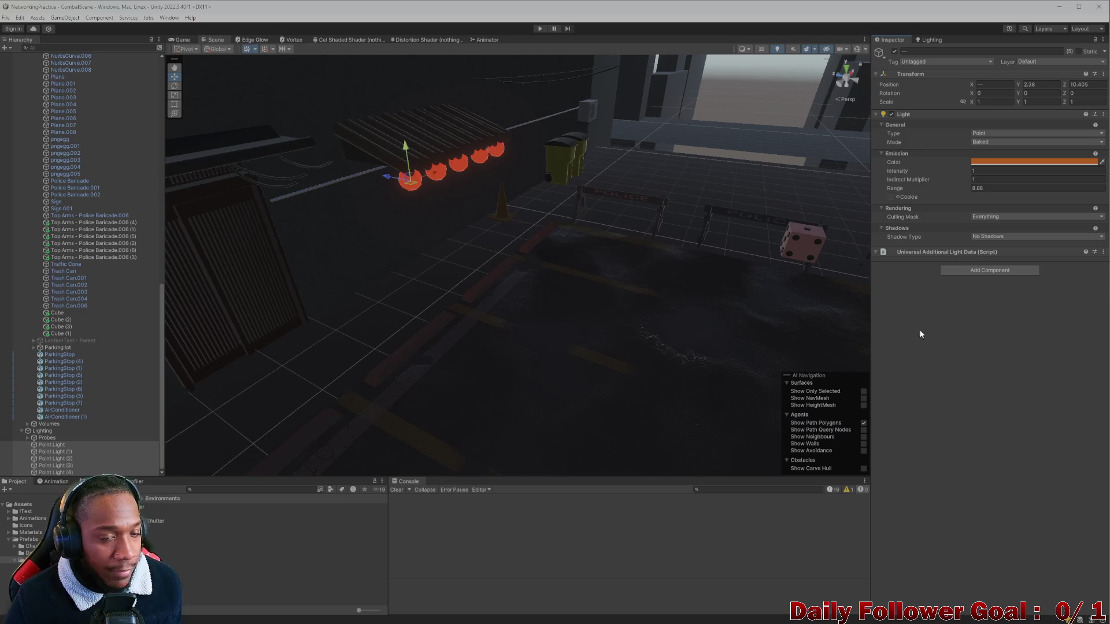
click(931, 40)
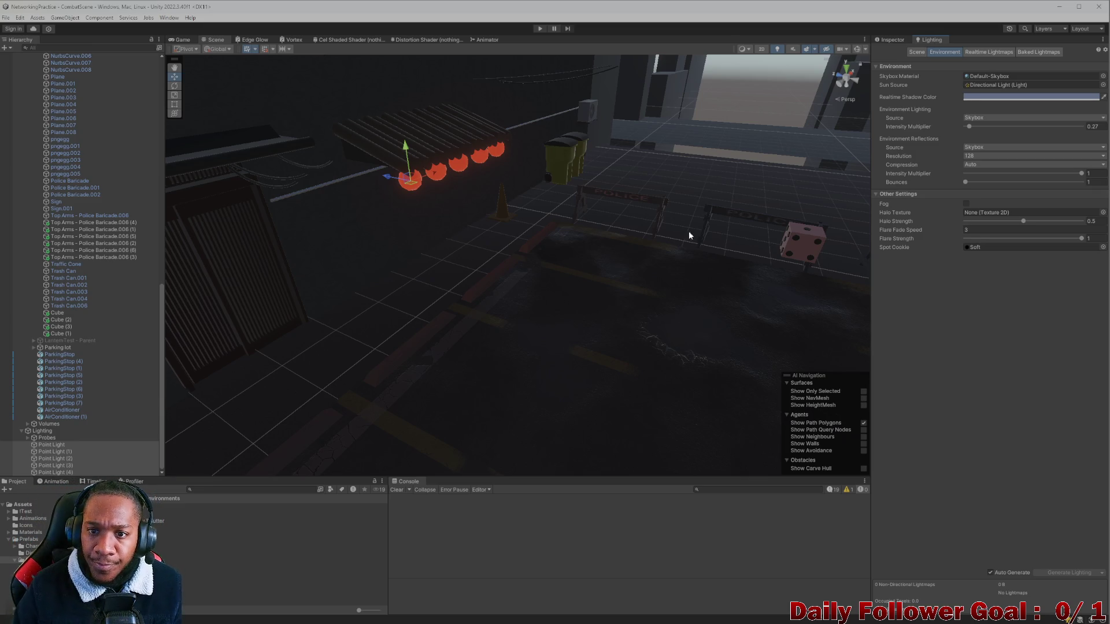
Select the leftmost lantern sphere and check the scene lightmapping settings before returning to its properties
scroll(705, 233, up, 2)
scroll(413, 186, up, 2)
click(346, 126)
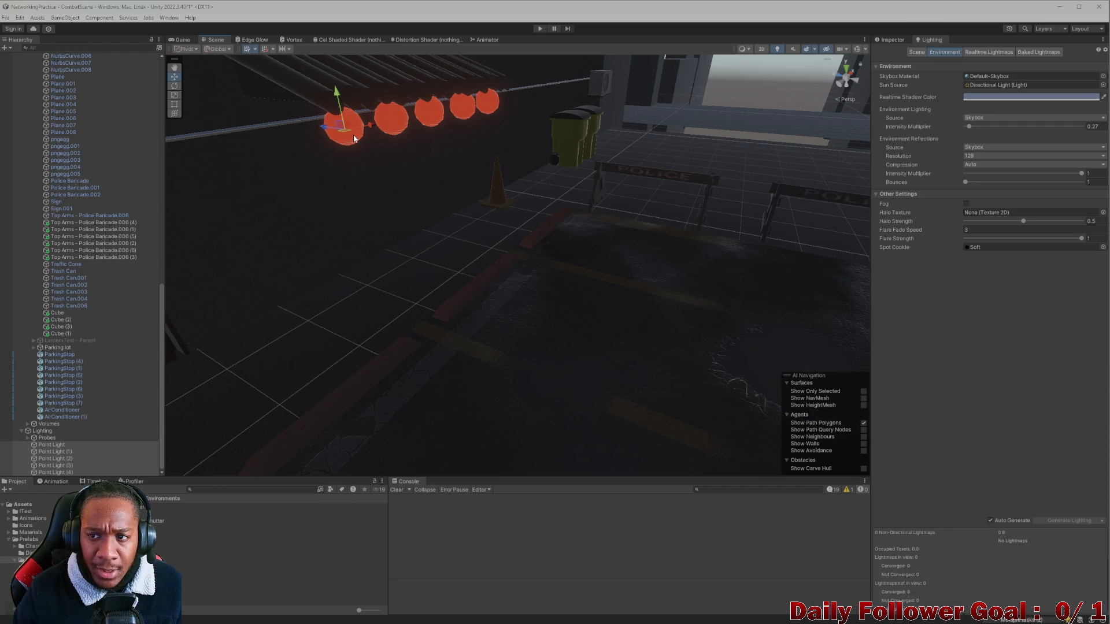
click(918, 53)
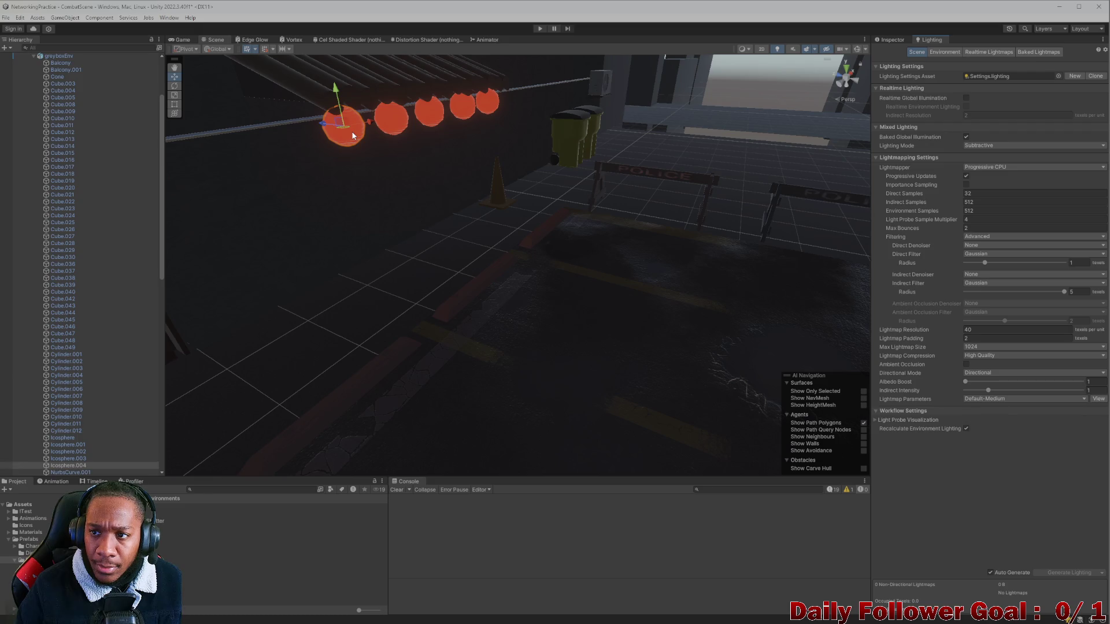
click(892, 40)
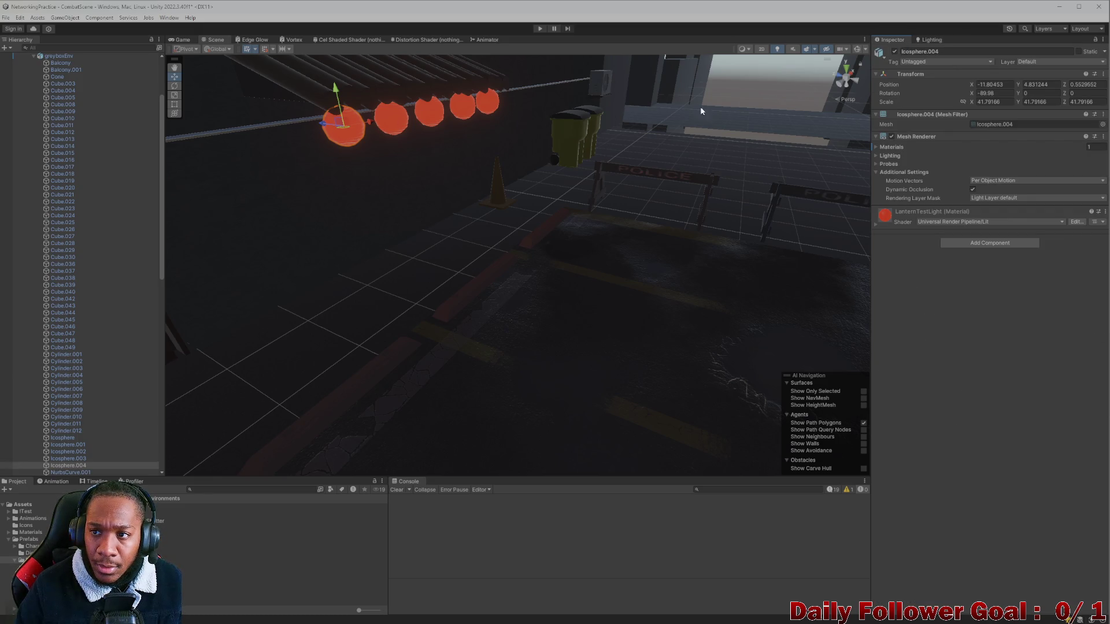
Select all five red lantern spheres, starting with Icosphere.004, and frame them
click(399, 123)
click(341, 130)
click(341, 130)
click(342, 131)
click(342, 136)
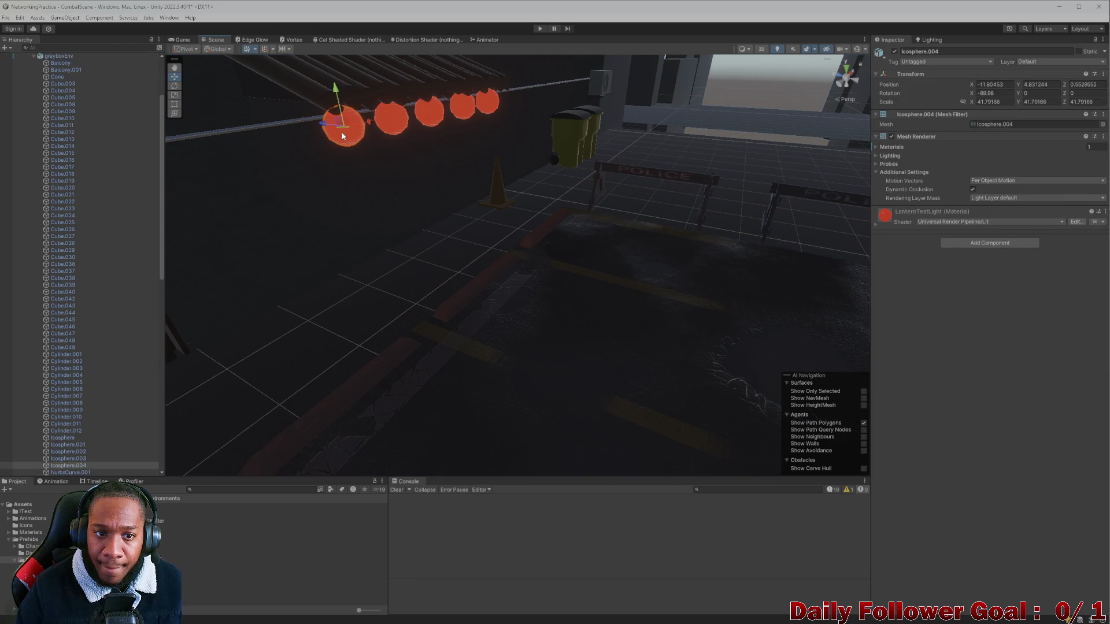
shift+click(391, 119)
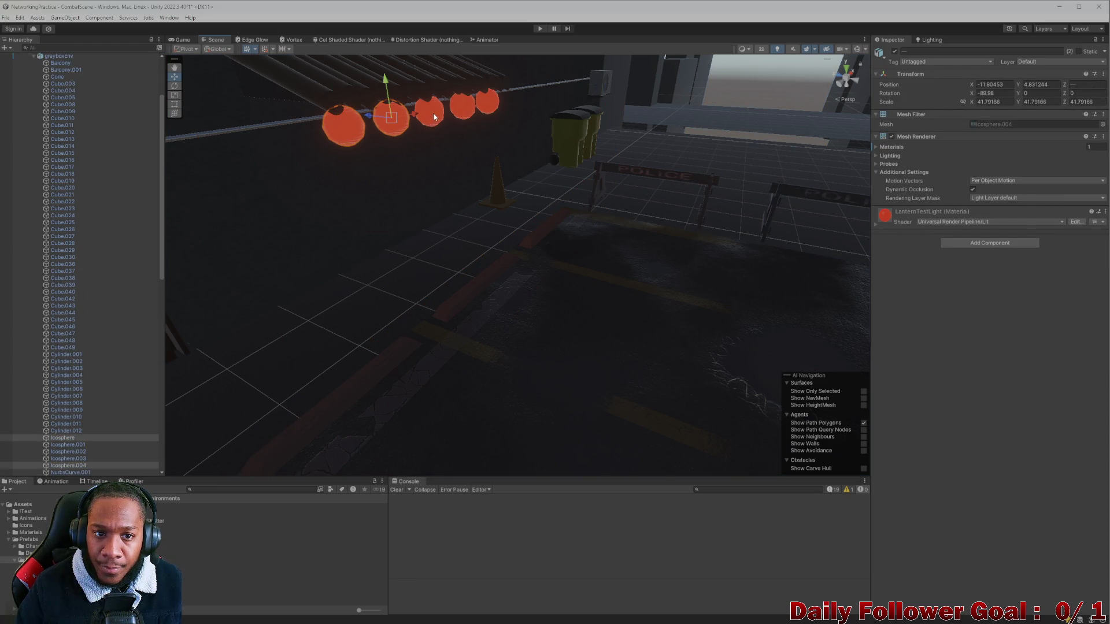
shift+click(431, 116)
shift+click(462, 105)
shift+click(487, 102)
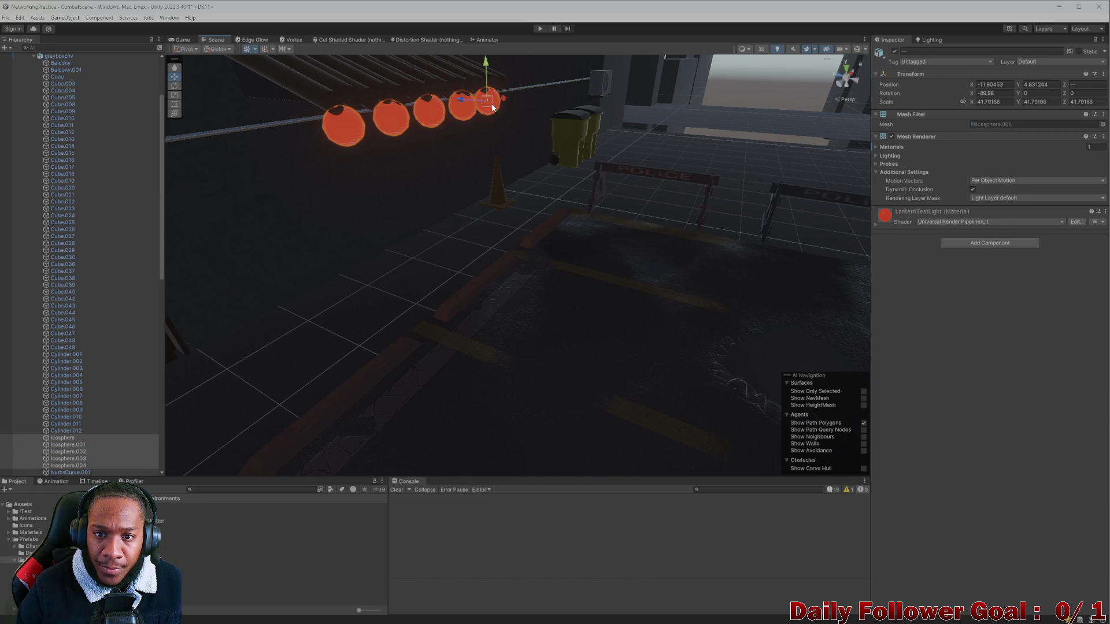
key(f)
Orbit and zoom around the level to review the lanterns, ending on the alley floor plane
mouse_move(535, 178)
mouse_down()
mouse_move(539, 252)
mouse_move(458, 321)
mouse_up()
mouse_move(436, 261)
mouse_down()
mouse_move(424, 279)
mouse_move(488, 268)
mouse_move(503, 345)
mouse_move(500, 222)
mouse_up()
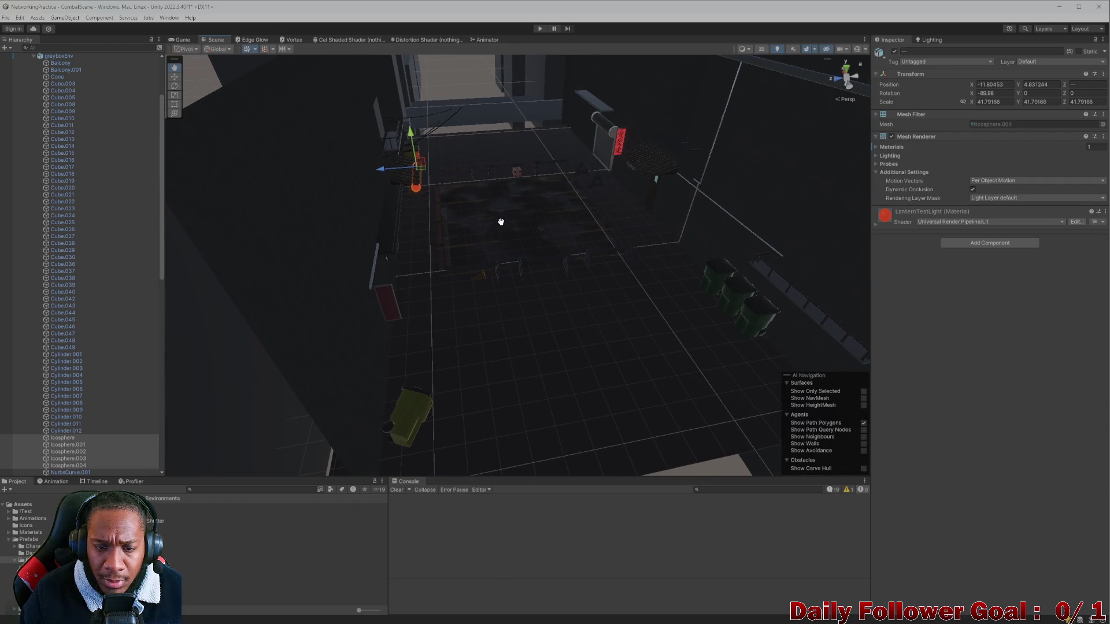
scroll(501, 300, up, 10)
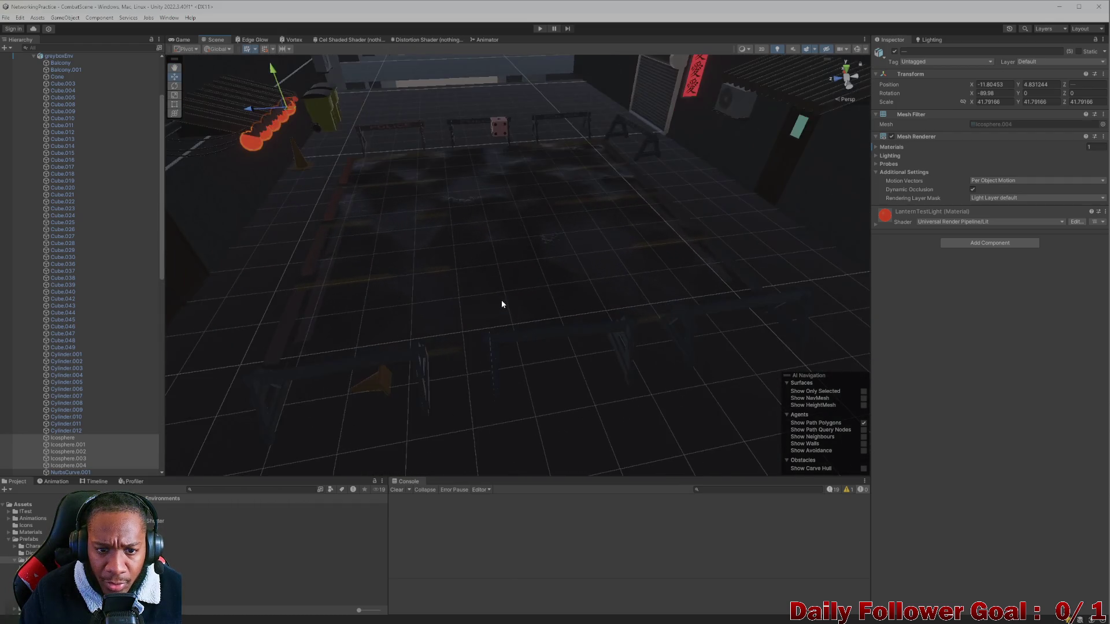
scroll(501, 300, down, 15)
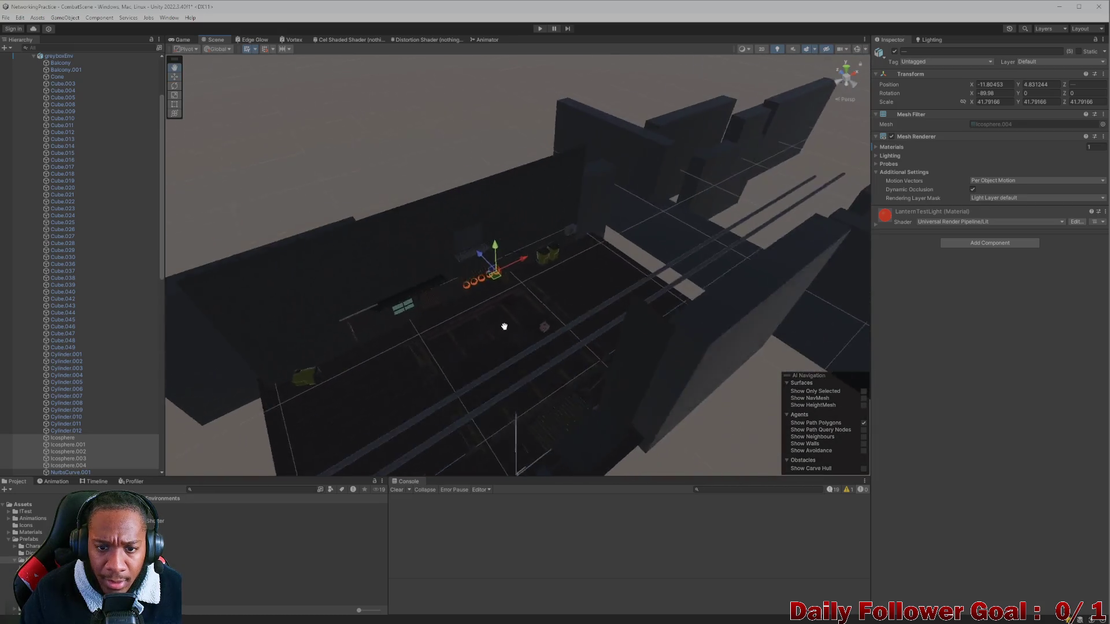
mouse_move(504, 327)
mouse_down()
mouse_move(461, 330)
mouse_move(441, 300)
mouse_move(424, 307)
mouse_move(520, 307)
mouse_up()
click(428, 262)
Box-select the environment objects and flag them Static, choosing 'Yes, change children'
mouse_move(428, 262)
mouse_down()
mouse_move(453, 293)
mouse_move(517, 292)
mouse_up()
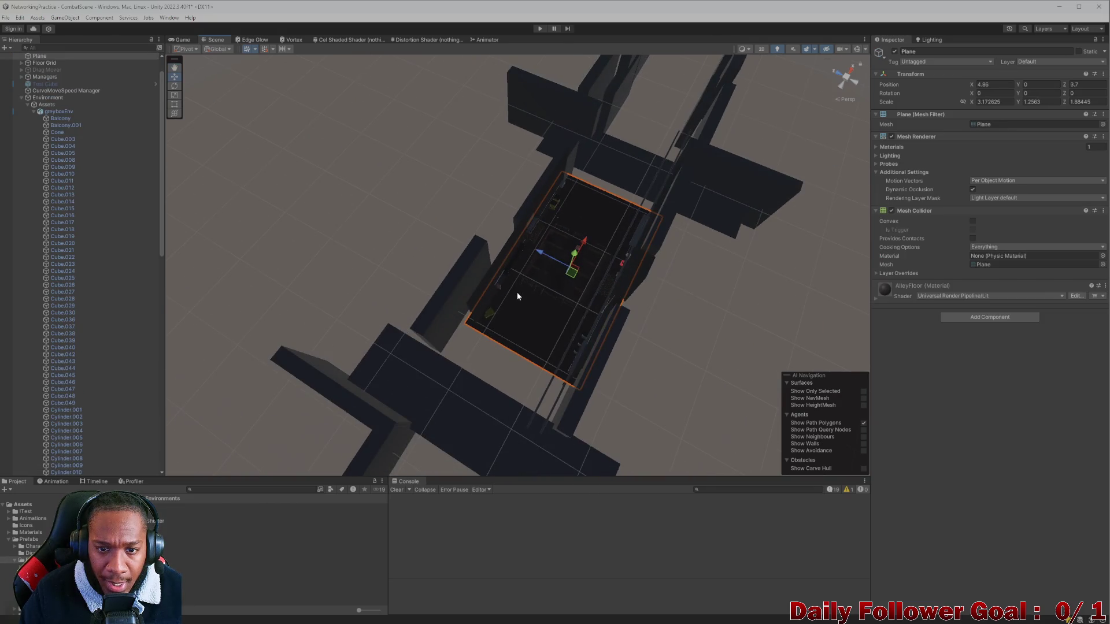
drag(467, 189, 677, 372)
drag(455, 142, 702, 407)
scroll(591, 335, up, 5)
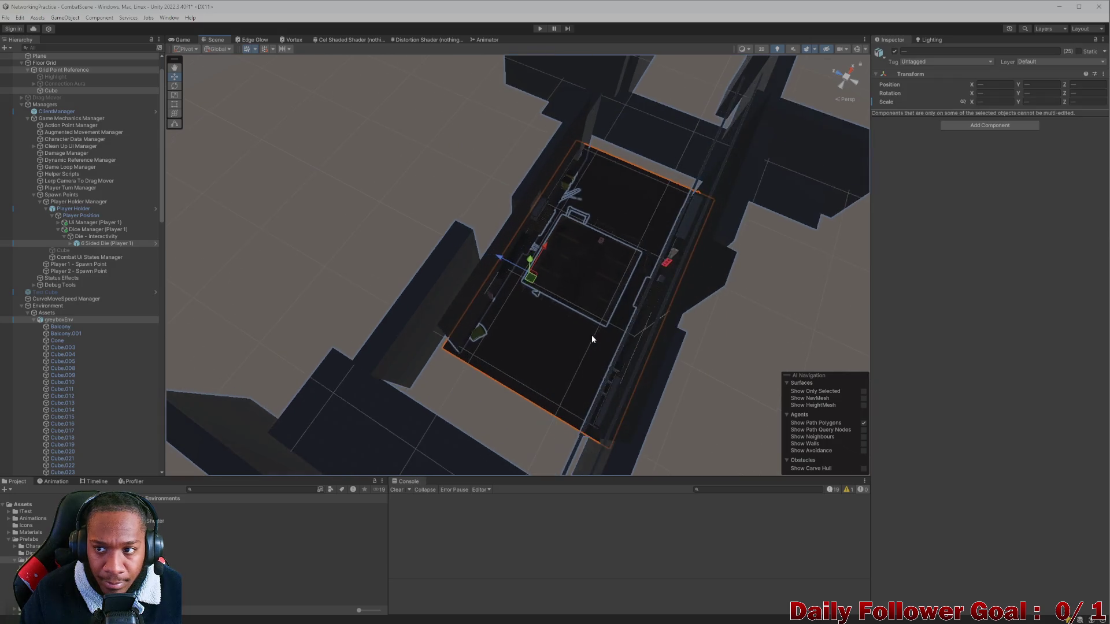
scroll(73, 320, down, 10)
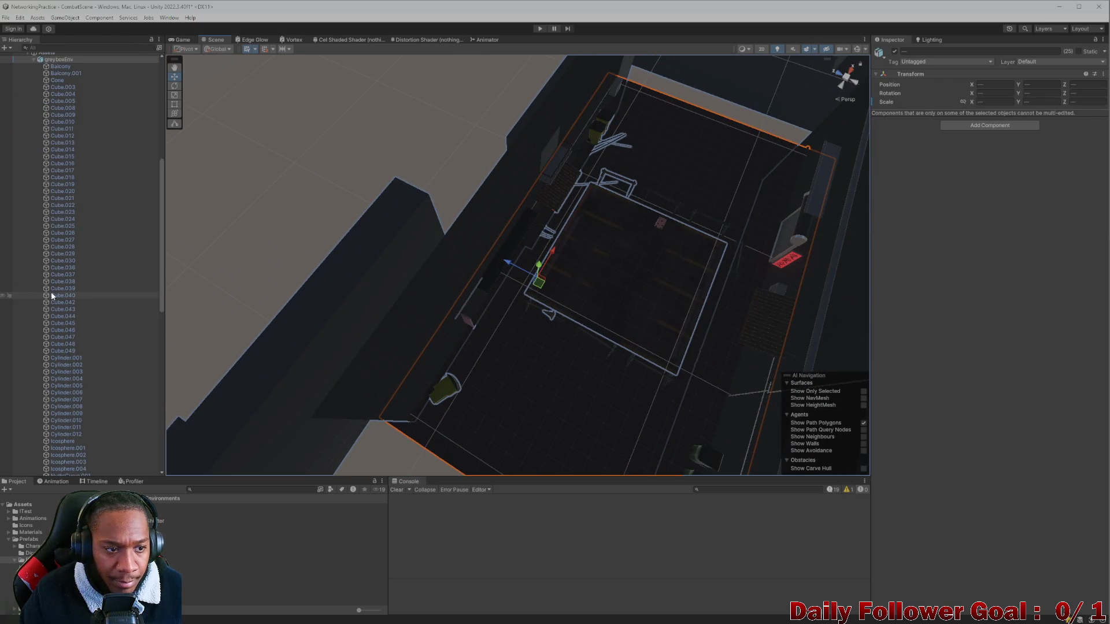
mouse_move(356, 317)
mouse_down()
mouse_move(597, 275)
mouse_move(566, 262)
mouse_move(572, 254)
mouse_up()
click(1077, 51)
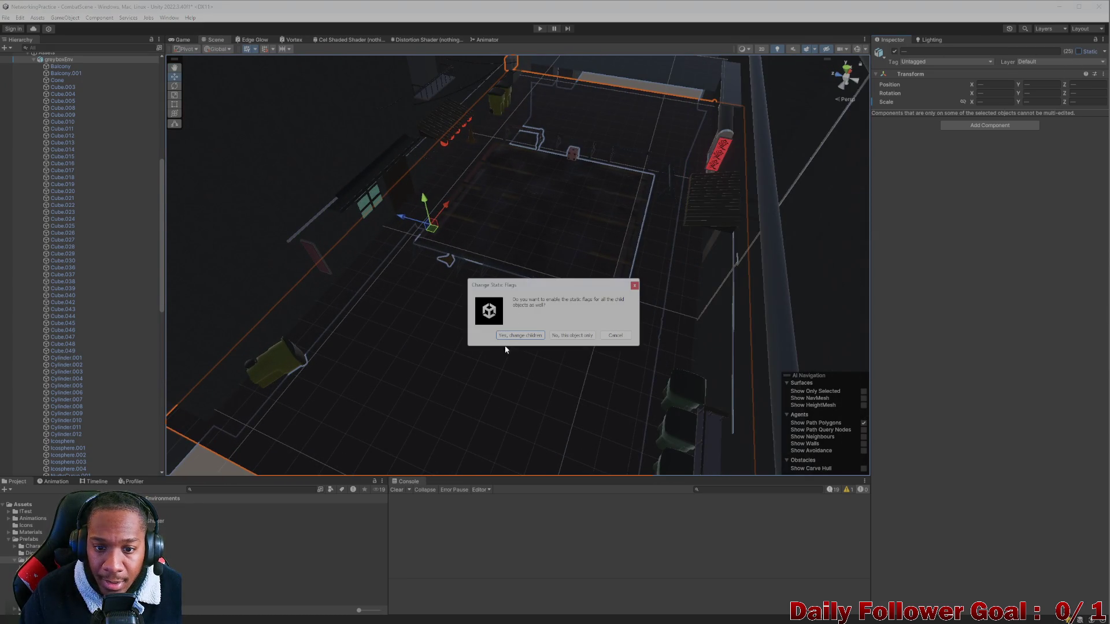
click(521, 335)
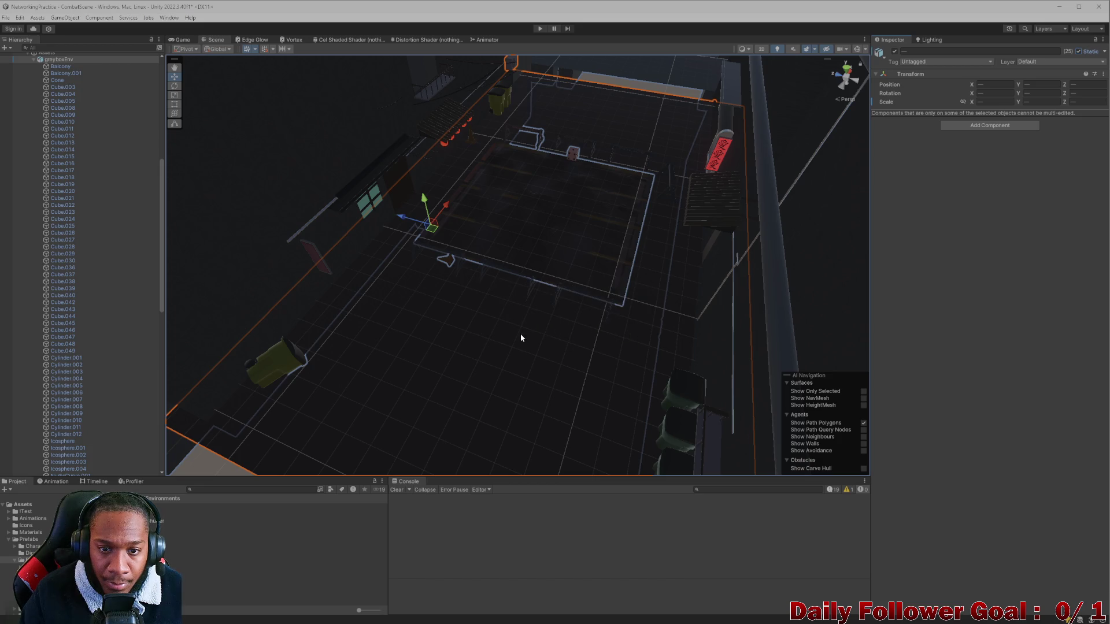
Check the greyboxEnv root and the first red lantern sphere now show Static on
mouse_move(496, 217)
mouse_down()
mouse_move(503, 178)
mouse_move(549, 341)
mouse_up()
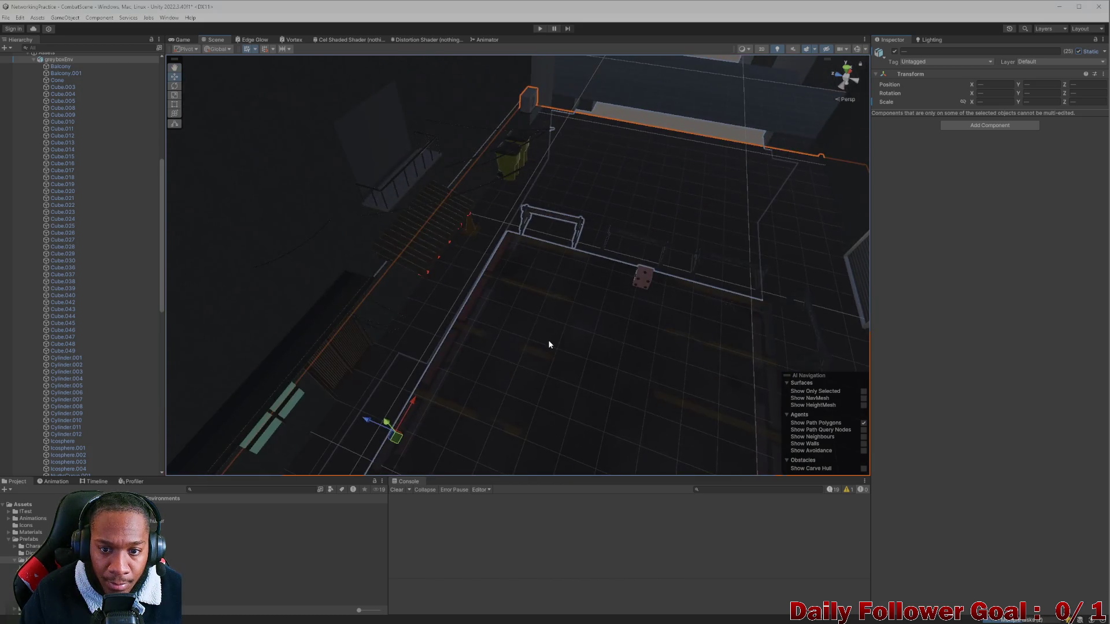
click(548, 339)
scroll(548, 339, up, 5)
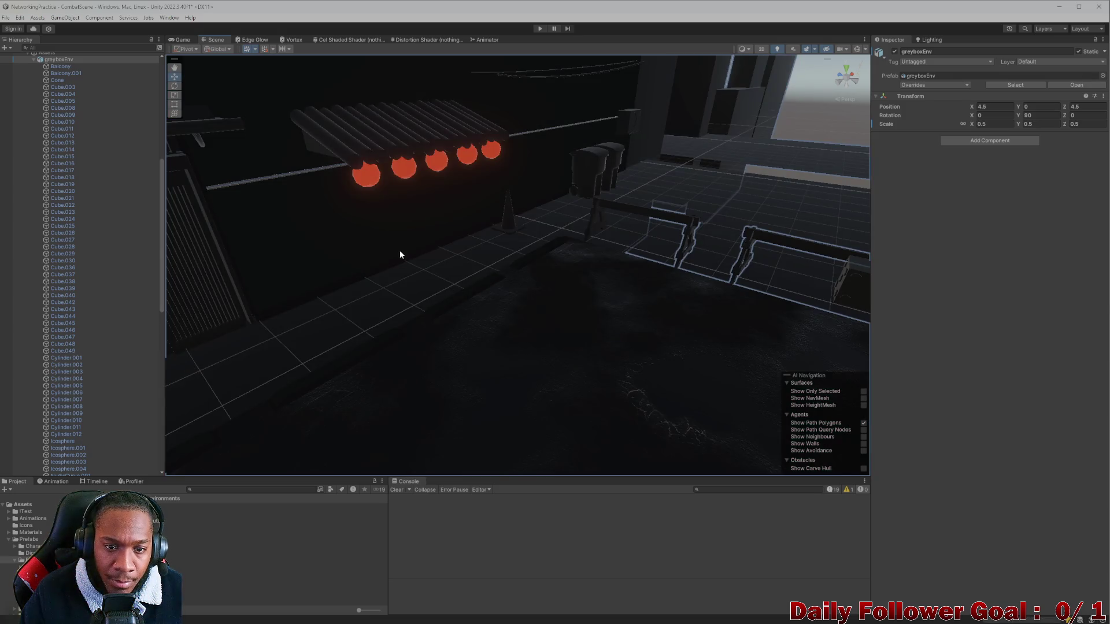
scroll(388, 218, down, 3)
mouse_move(387, 218)
mouse_down()
mouse_move(466, 303)
mouse_move(503, 268)
mouse_move(597, 279)
mouse_move(324, 185)
mouse_up()
click(315, 196)
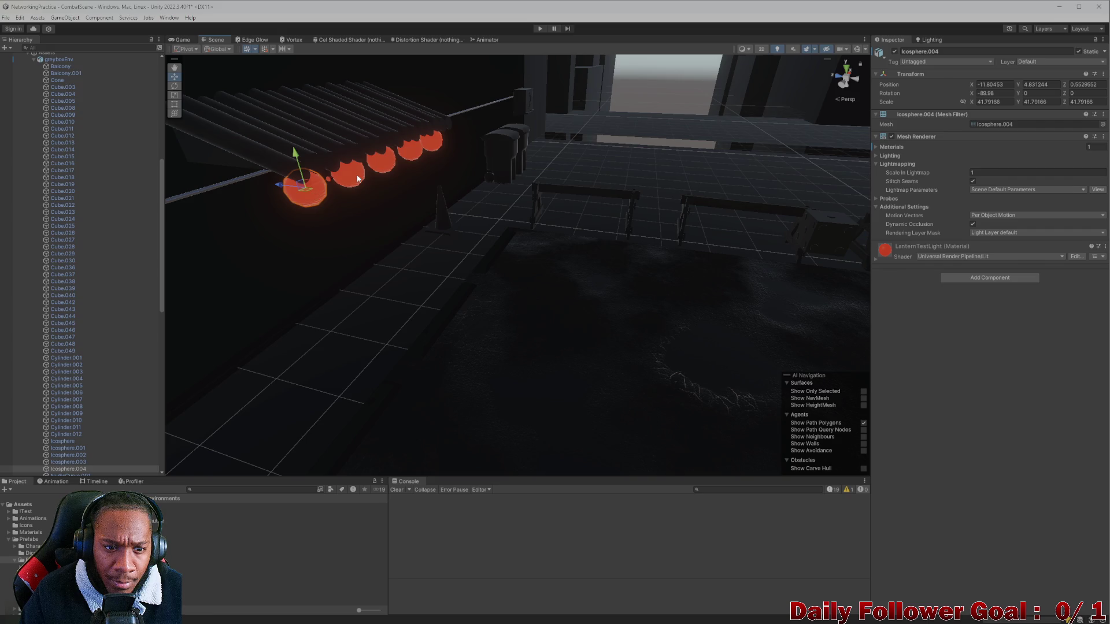
Inspect the roof object Cylinder.002 and the red sign in the Scene view
click(356, 174)
drag(361, 276, 434, 263)
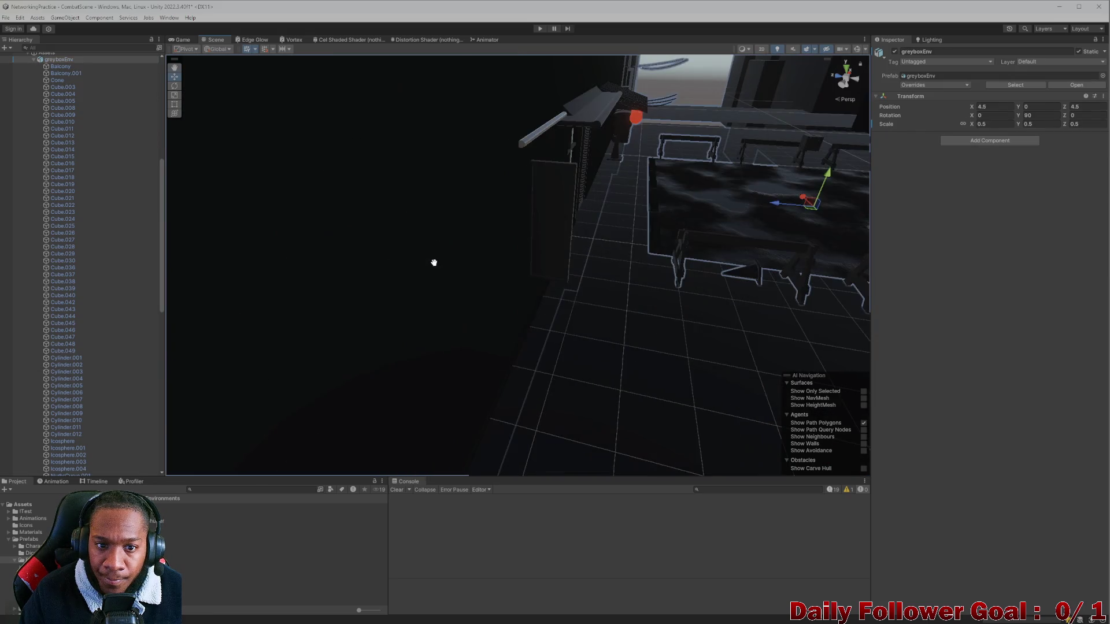
mouse_move(512, 220)
mouse_down()
mouse_move(560, 202)
mouse_move(684, 238)
mouse_move(677, 253)
mouse_move(561, 283)
mouse_up()
scroll(569, 281, up, 3)
click(691, 197)
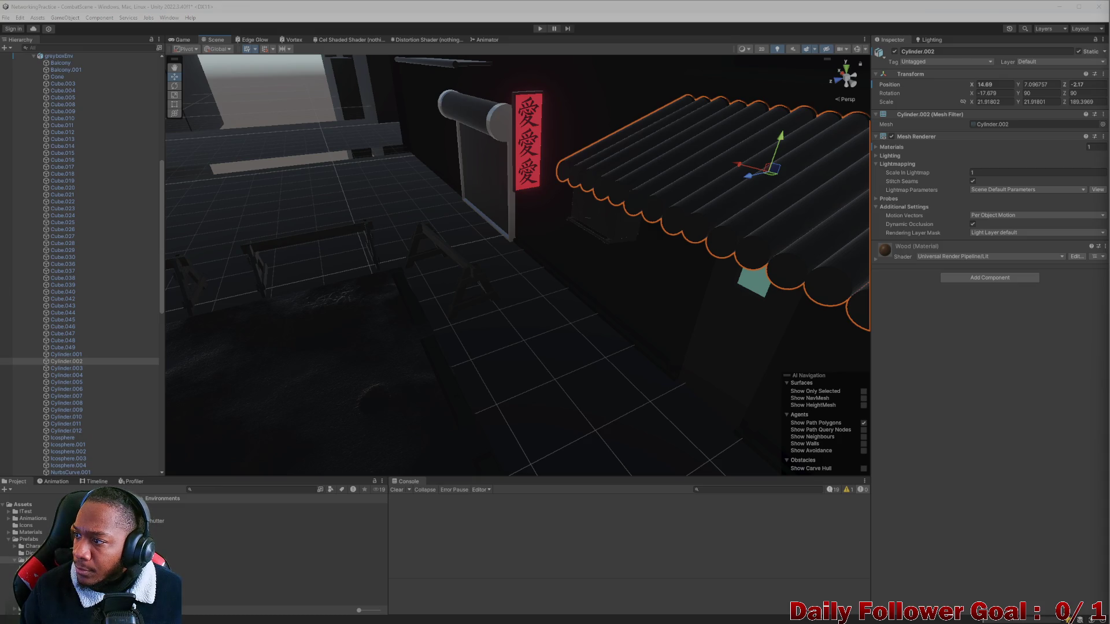
mouse_move(582, 141)
mouse_down()
mouse_move(560, 159)
mouse_move(592, 292)
mouse_move(676, 302)
mouse_move(588, 327)
mouse_move(595, 313)
mouse_up()
click(580, 268)
scroll(581, 268, down, 5)
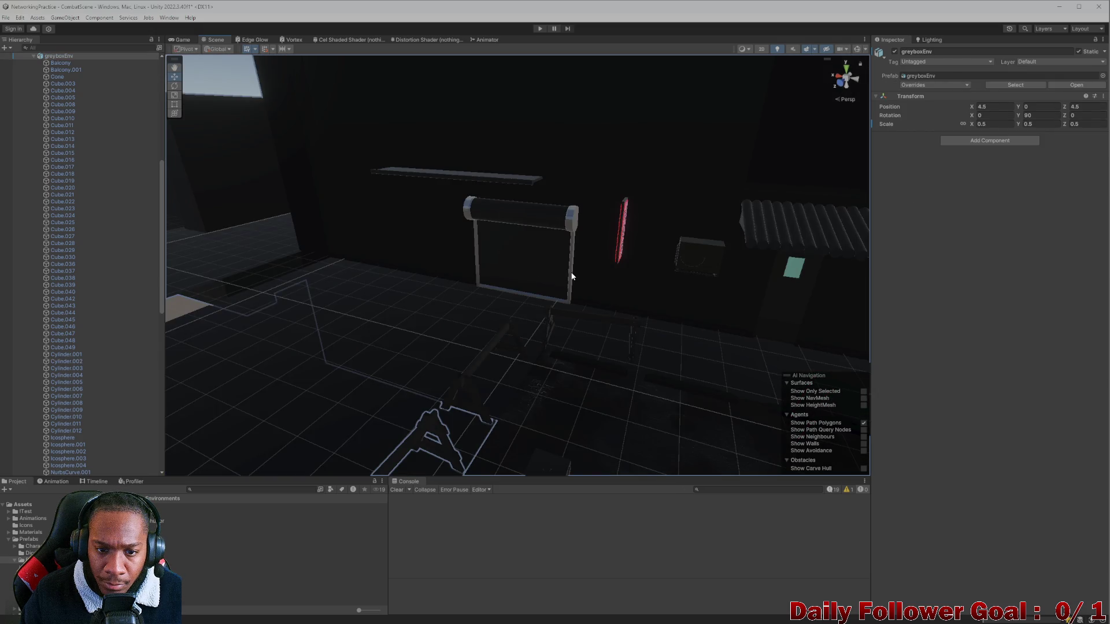
mouse_move(572, 276)
mouse_down()
mouse_move(456, 267)
mouse_move(463, 280)
mouse_up()
click(514, 106)
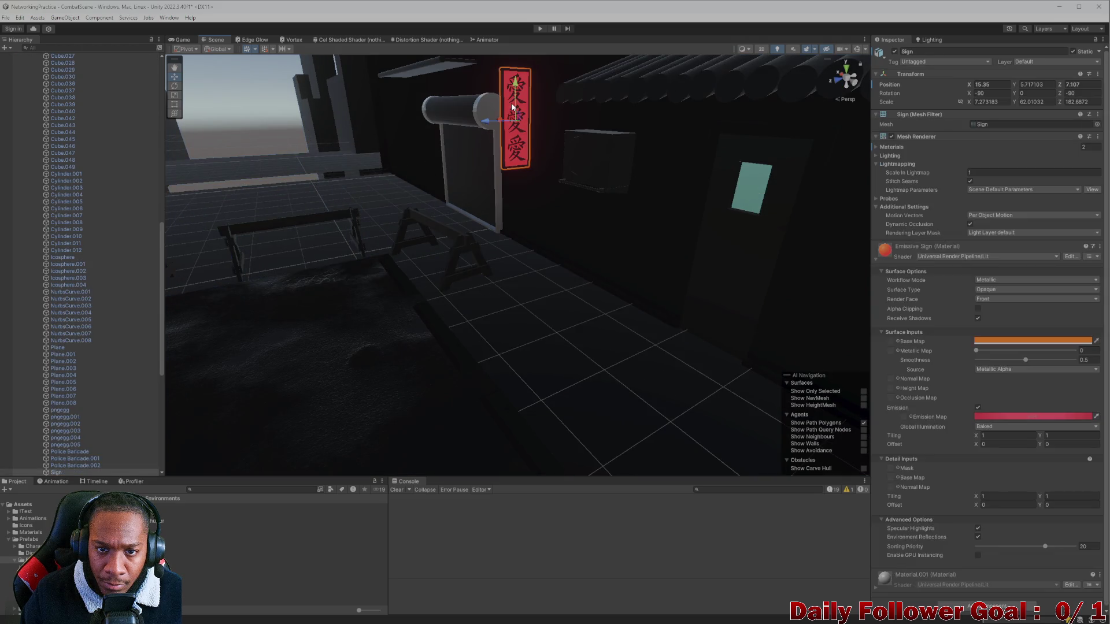
Bring up the Lighting window's Scene settings
mouse_move(512, 106)
mouse_down()
mouse_move(414, 325)
mouse_move(354, 292)
mouse_move(499, 348)
mouse_move(441, 354)
mouse_up()
scroll(498, 345, down, 3)
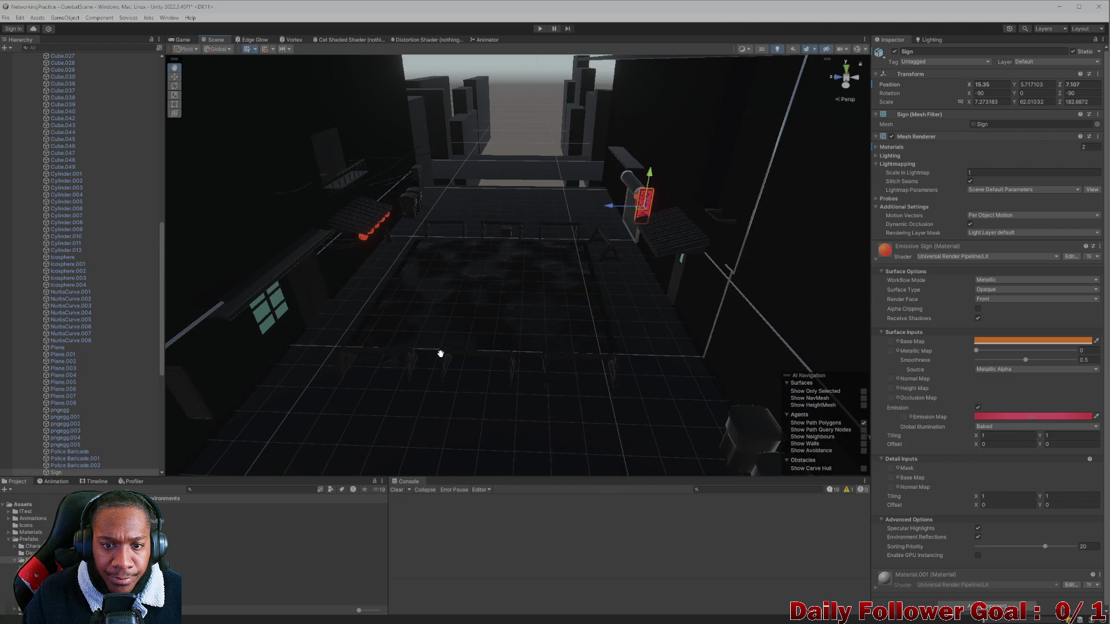
drag(441, 354, 462, 370)
click(931, 39)
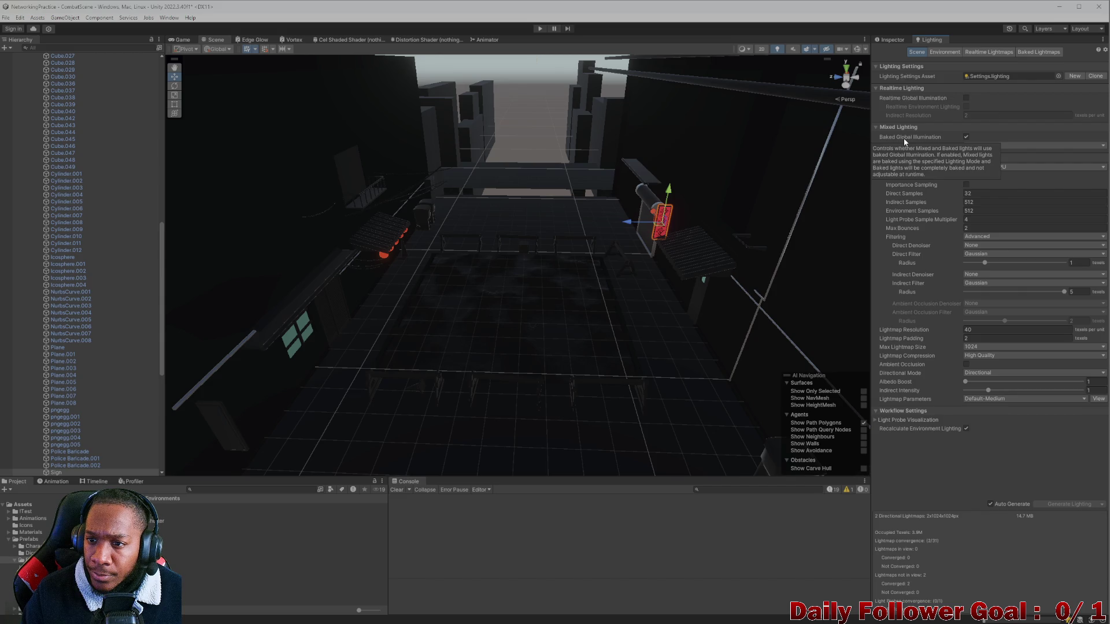
Set Lighting Mode to Baked Indirect, keeping the Progressive CPU lightmapper
click(996, 145)
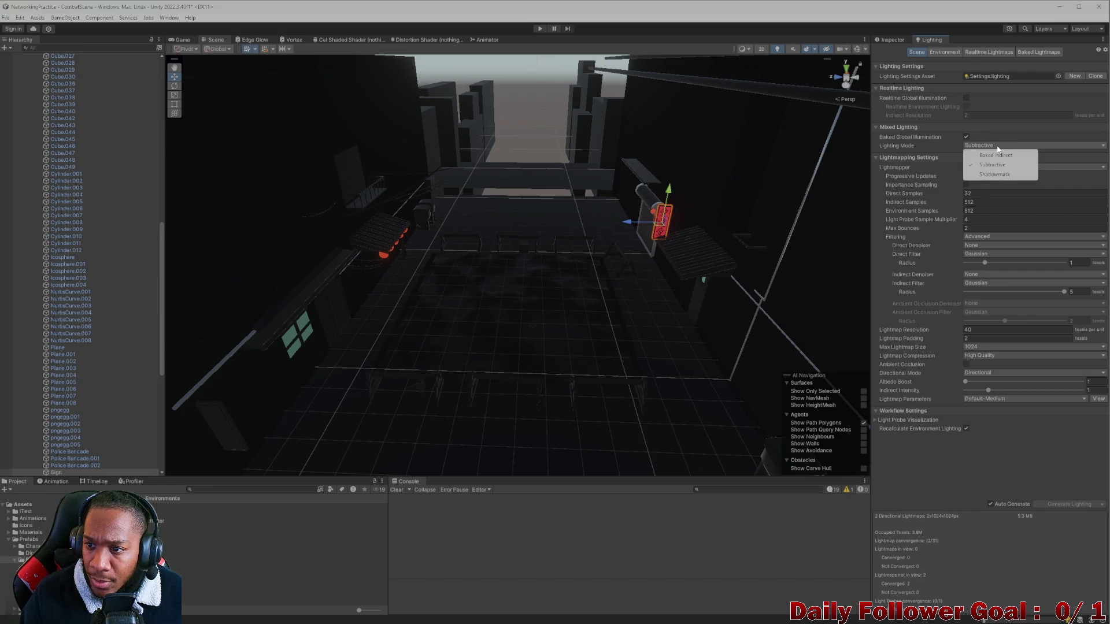
click(997, 153)
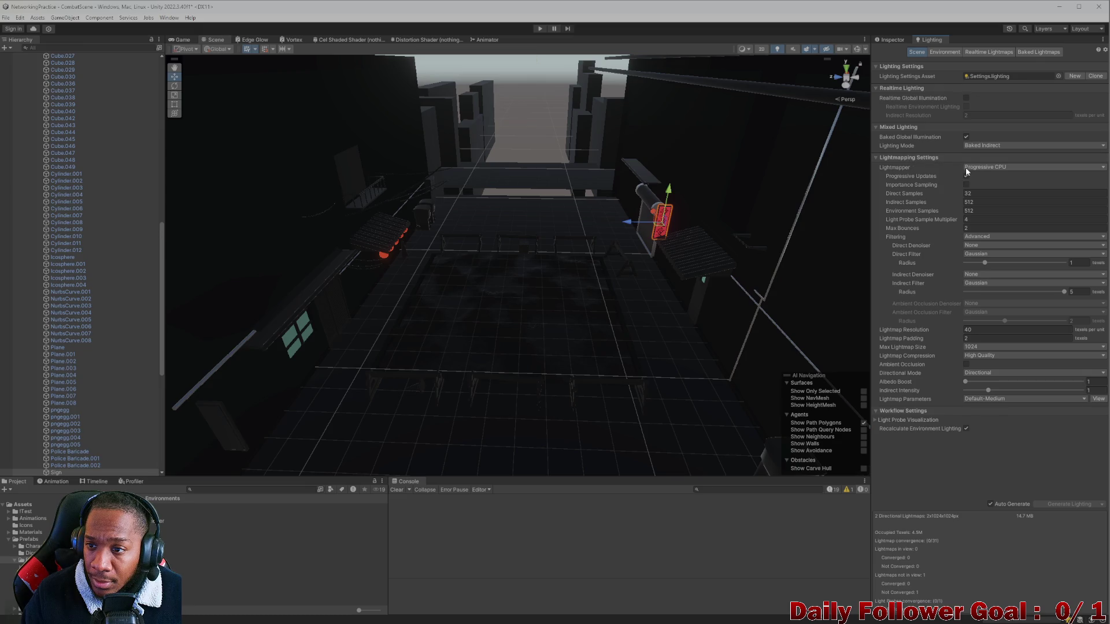
click(990, 167)
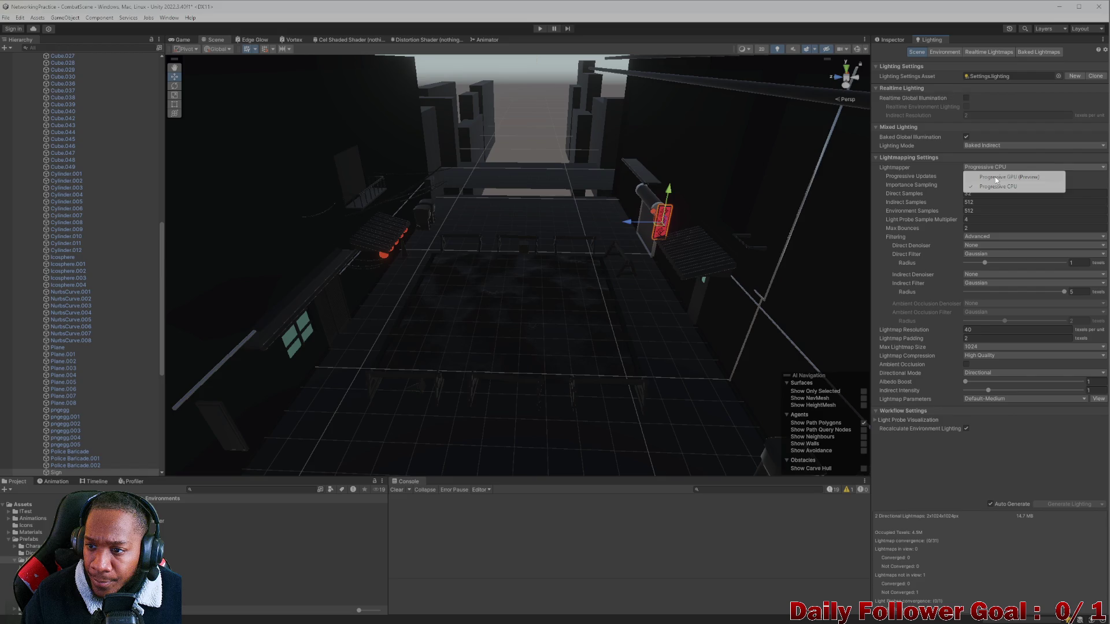
click(994, 177)
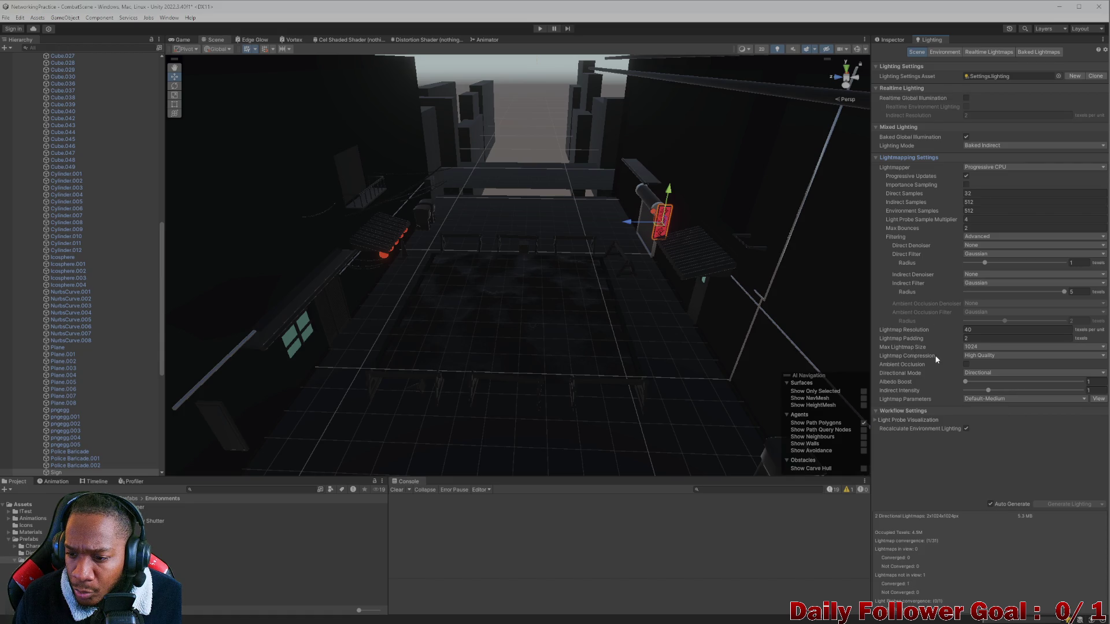
Enable Ambient Occlusion, expand Light Probe Visualization, and start Generate Lighting
mouse_move(919, 364)
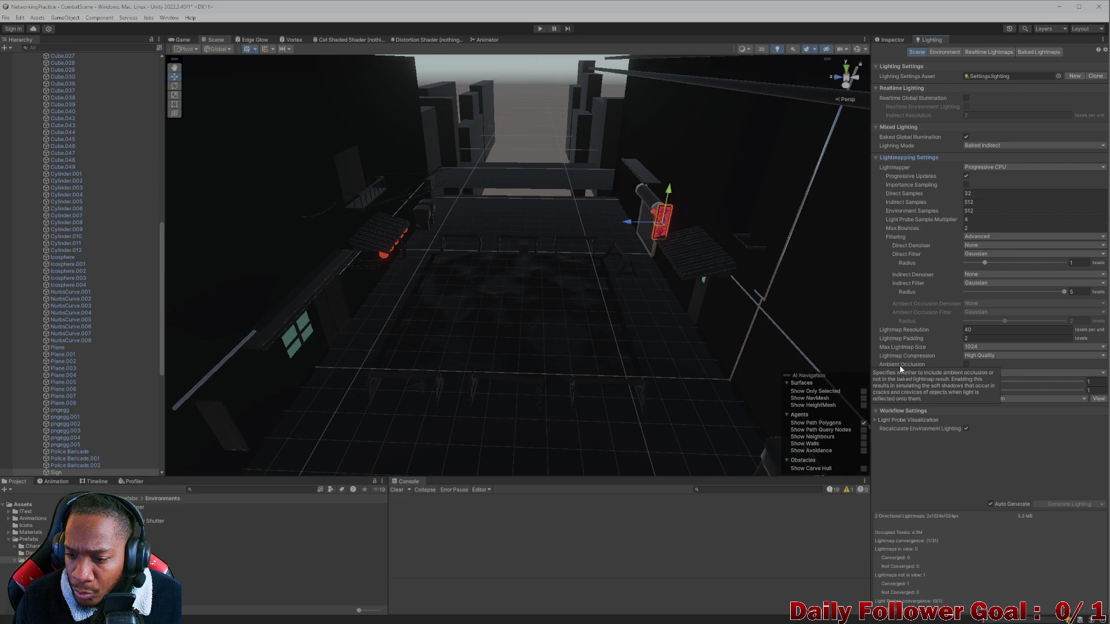
click(965, 365)
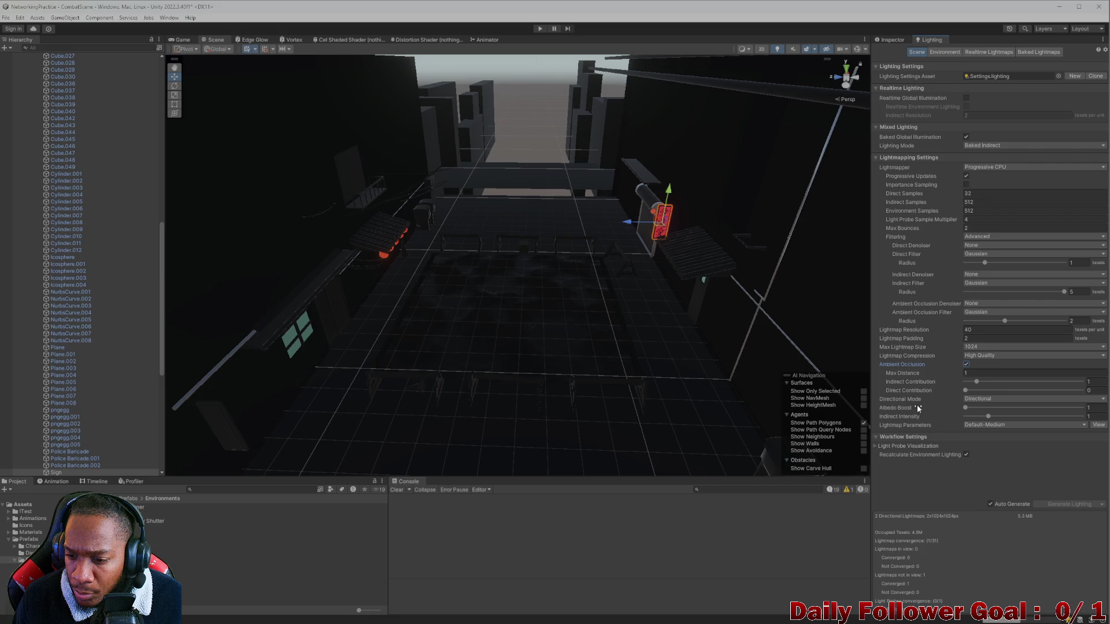
click(932, 446)
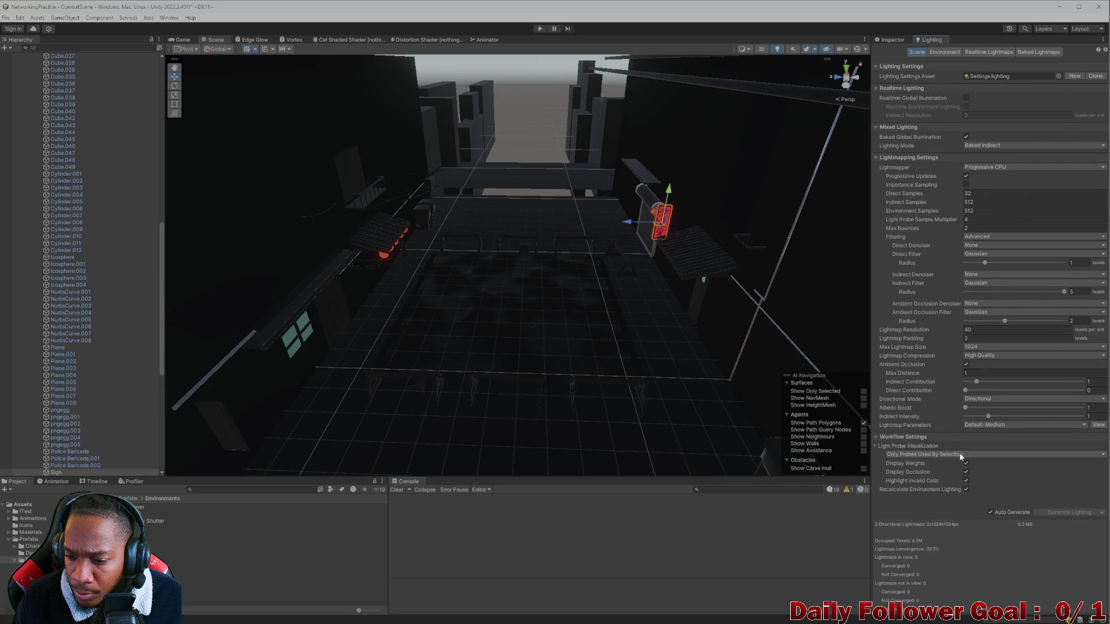
click(1042, 513)
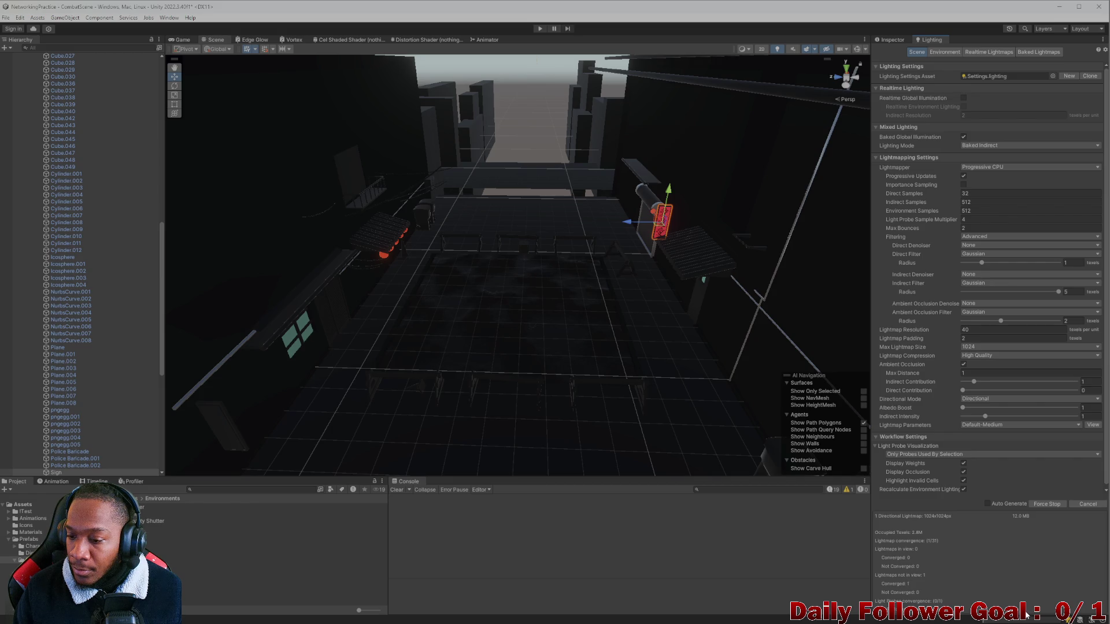
Force Stop the lightmap bake and orbit in to view the baked lantern glow near the sign
scroll(671, 353, up, 3)
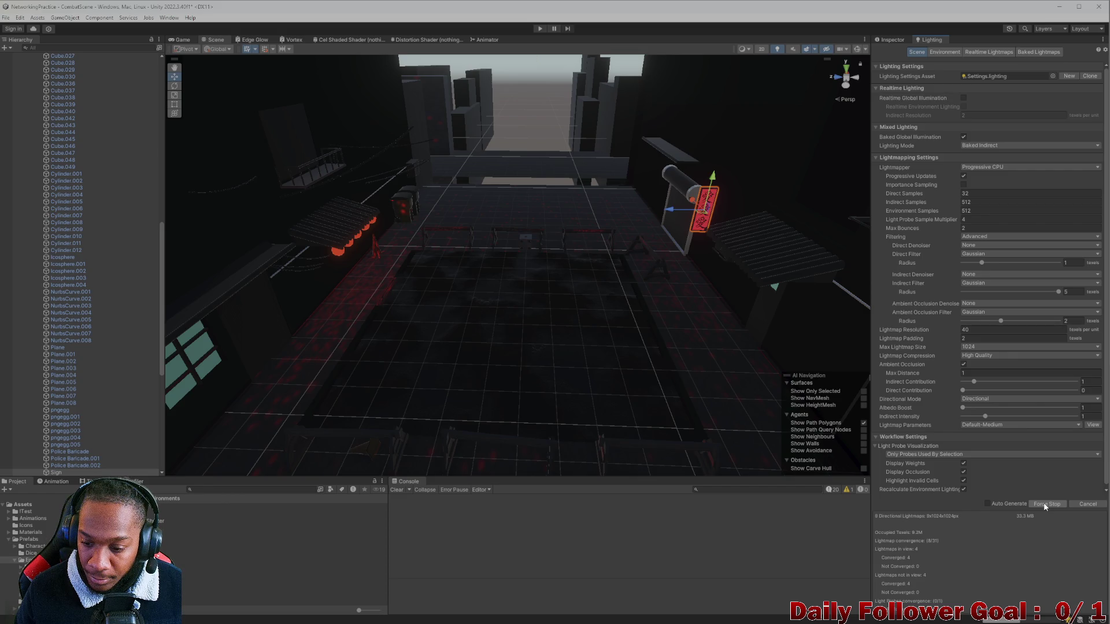
click(1045, 505)
scroll(527, 354, up, 8)
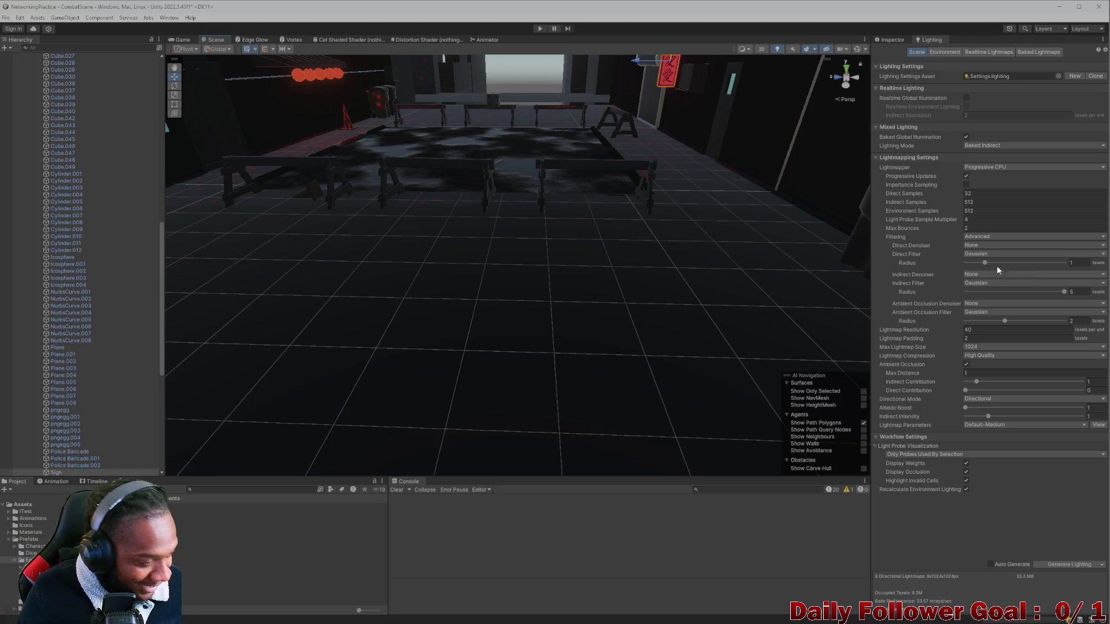
scroll(643, 234, up, 5)
scroll(630, 245, down, 8)
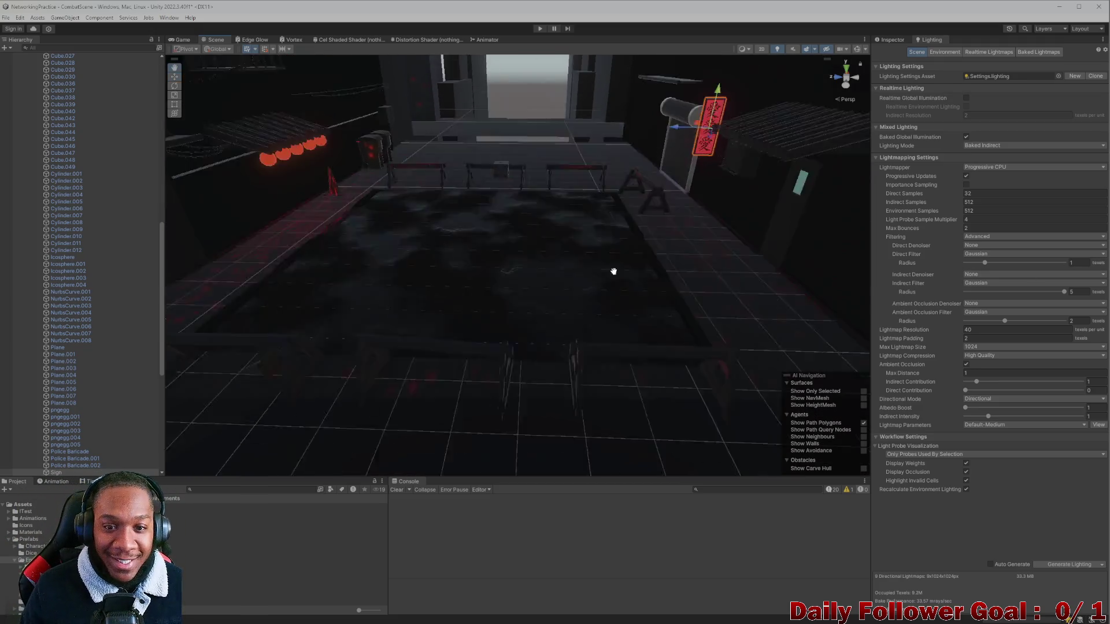
mouse_move(614, 271)
mouse_down()
mouse_move(607, 371)
mouse_move(639, 379)
mouse_move(567, 341)
mouse_move(522, 255)
mouse_move(624, 248)
mouse_move(615, 235)
mouse_move(602, 285)
mouse_move(580, 268)
mouse_move(595, 307)
mouse_move(453, 312)
mouse_move(518, 297)
mouse_move(607, 302)
mouse_move(354, 333)
mouse_move(624, 384)
mouse_move(577, 372)
mouse_move(515, 310)
mouse_move(394, 301)
mouse_move(450, 332)
mouse_move(471, 265)
mouse_move(490, 299)
mouse_up()
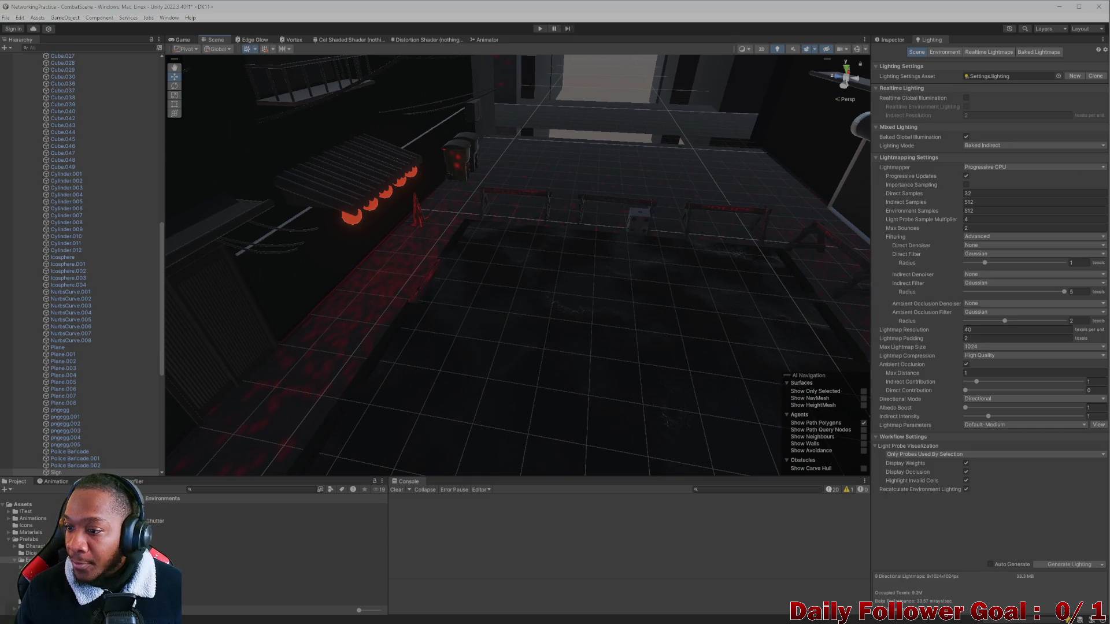
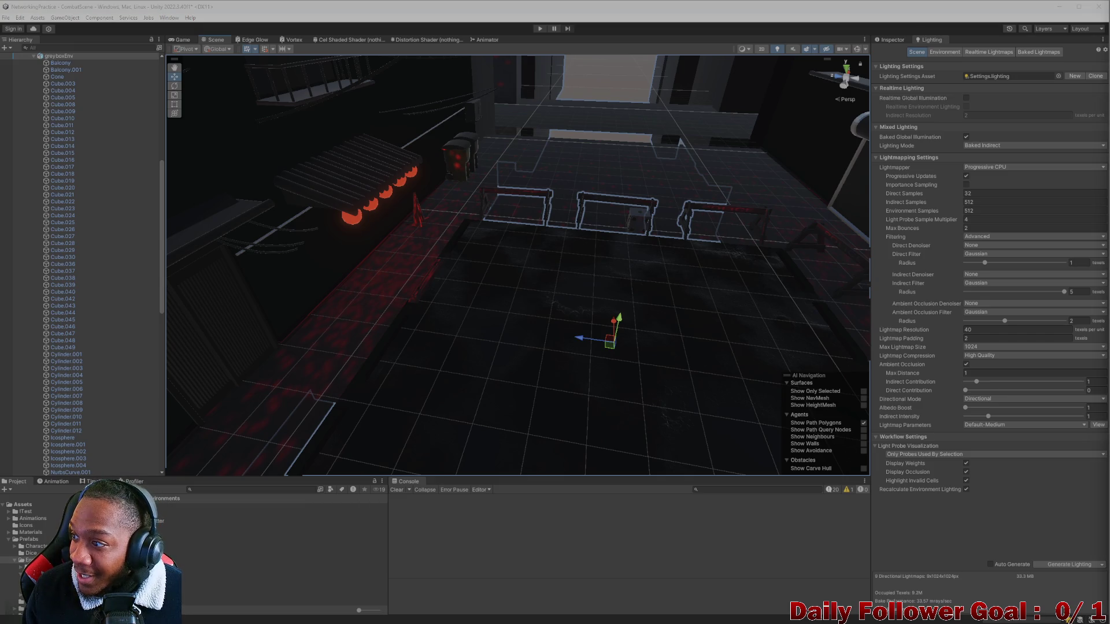
Switch the Lightmapper to Progressive GPU (Preview) and start baking the scene lighting
mouse_move(578, 347)
mouse_down()
mouse_move(555, 322)
mouse_move(572, 287)
mouse_up()
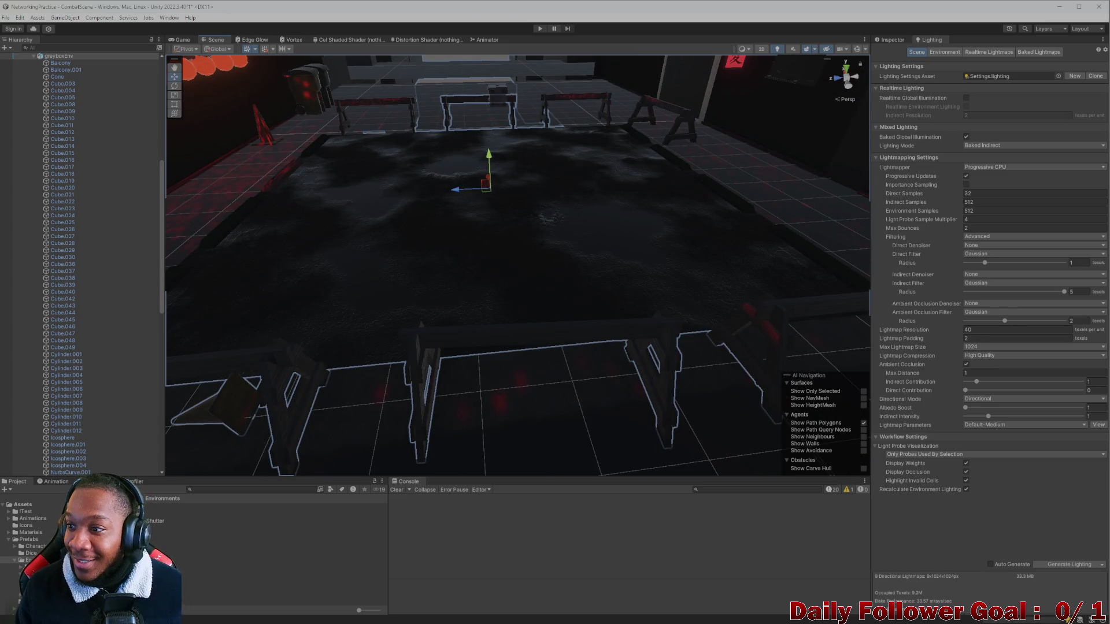
drag(710, 266, 656, 276)
click(982, 167)
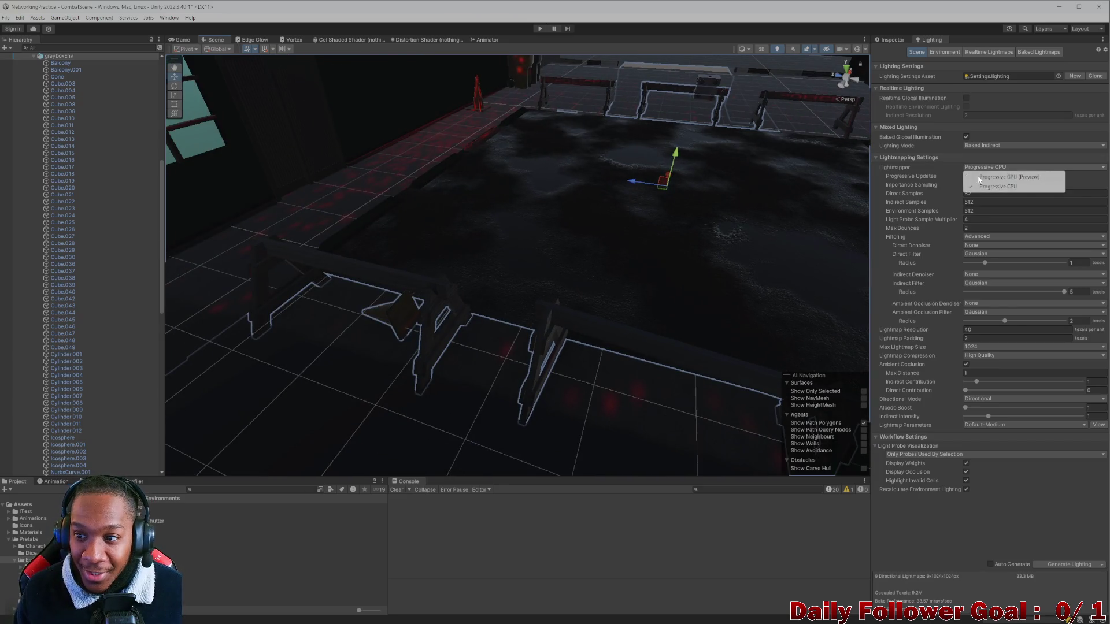
click(1006, 177)
mouse_move(682, 371)
mouse_down()
mouse_move(671, 334)
mouse_move(685, 293)
mouse_move(609, 320)
mouse_move(614, 330)
mouse_move(604, 317)
mouse_up()
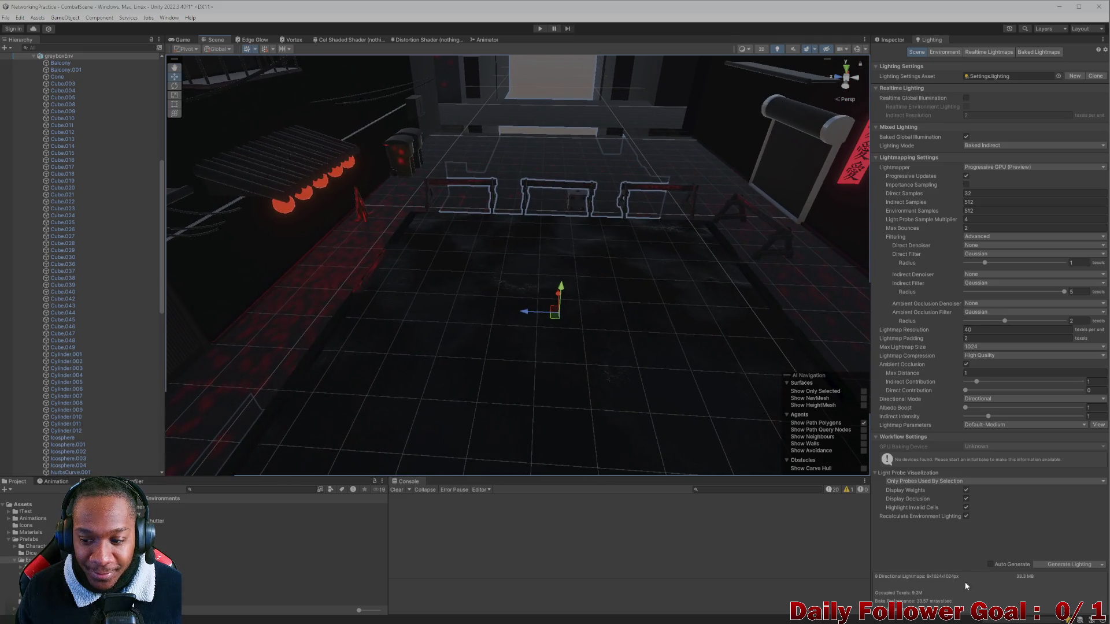
click(1066, 565)
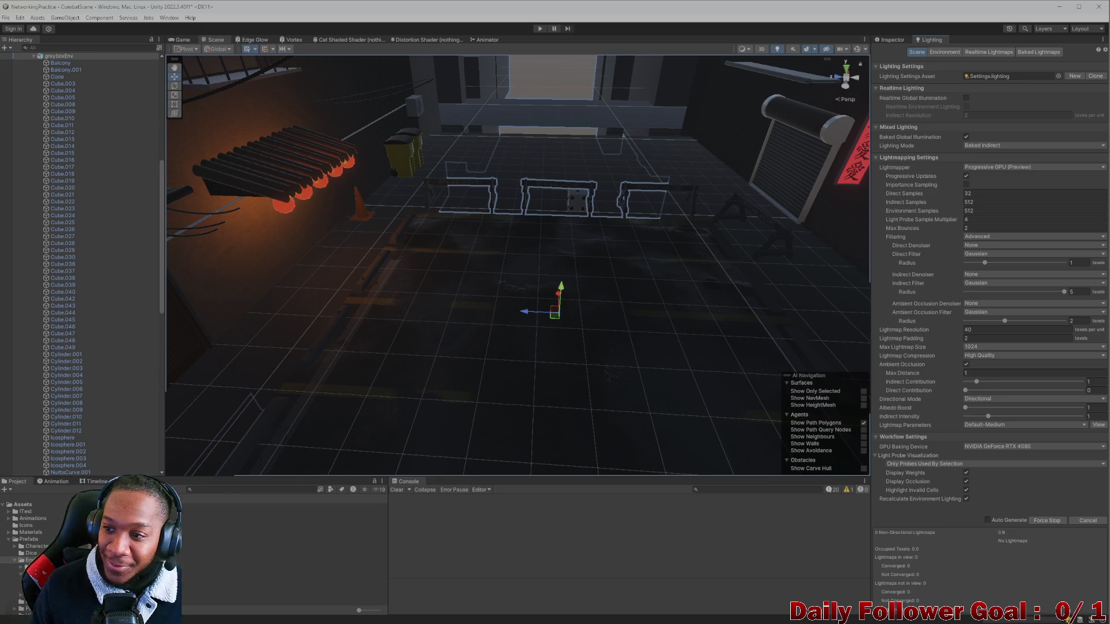
Orbit and zoom around the window, shutter, barriers, cone and dice while the GPU bake runs
drag(665, 281, 503, 310)
scroll(509, 338, up, 10)
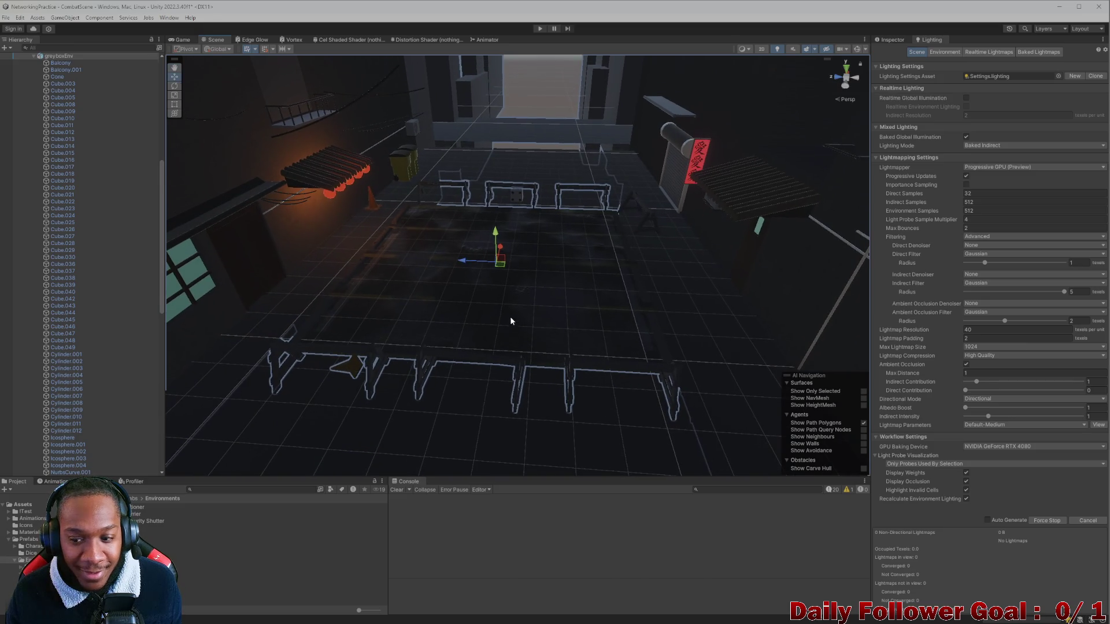
drag(510, 338, 524, 352)
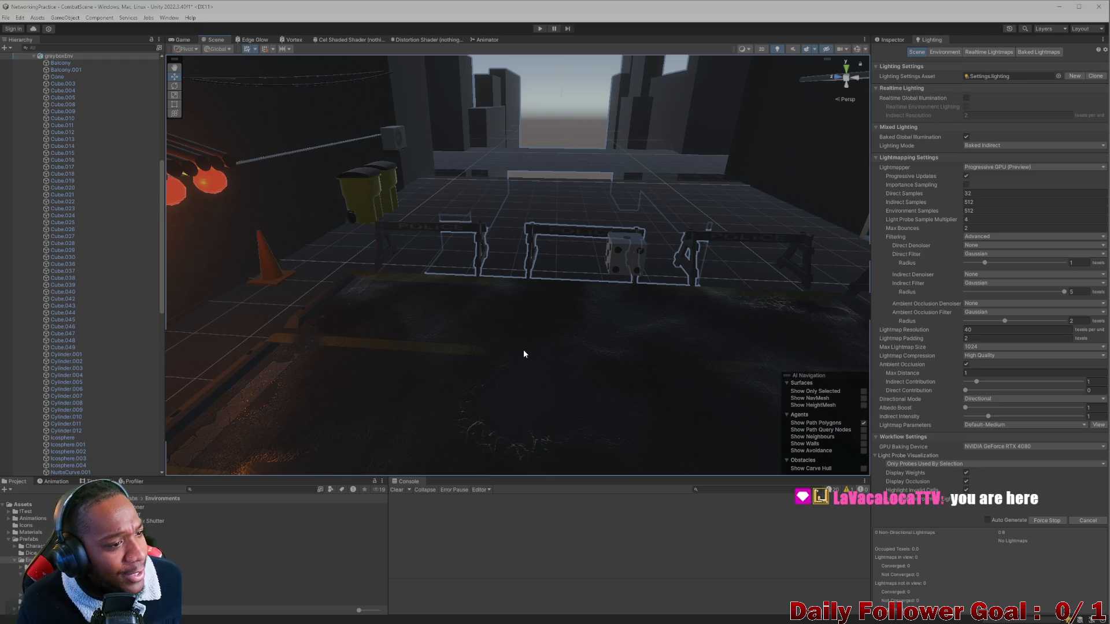
scroll(650, 373, up, 2)
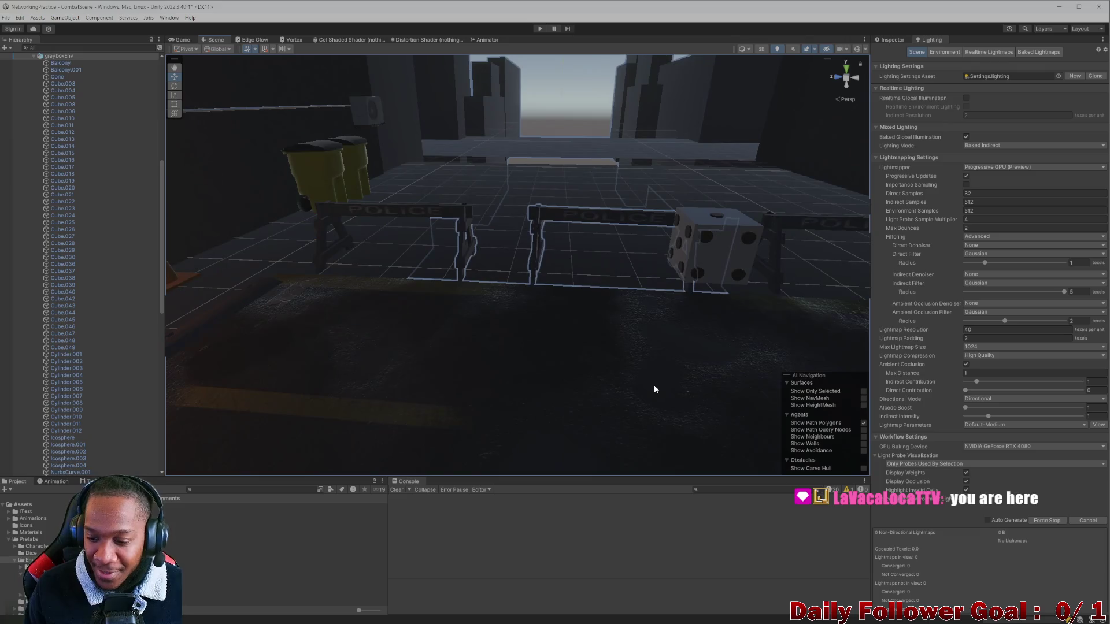
scroll(637, 360, down, 3)
scroll(615, 317, down, 3)
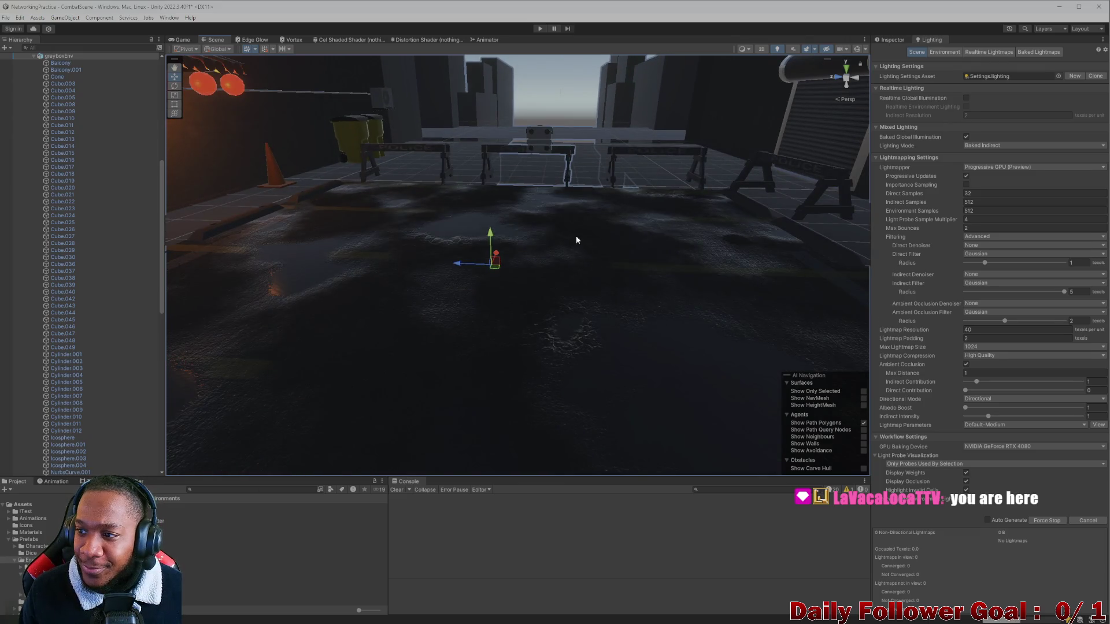
scroll(578, 242, up, 3)
scroll(580, 335, down, 3)
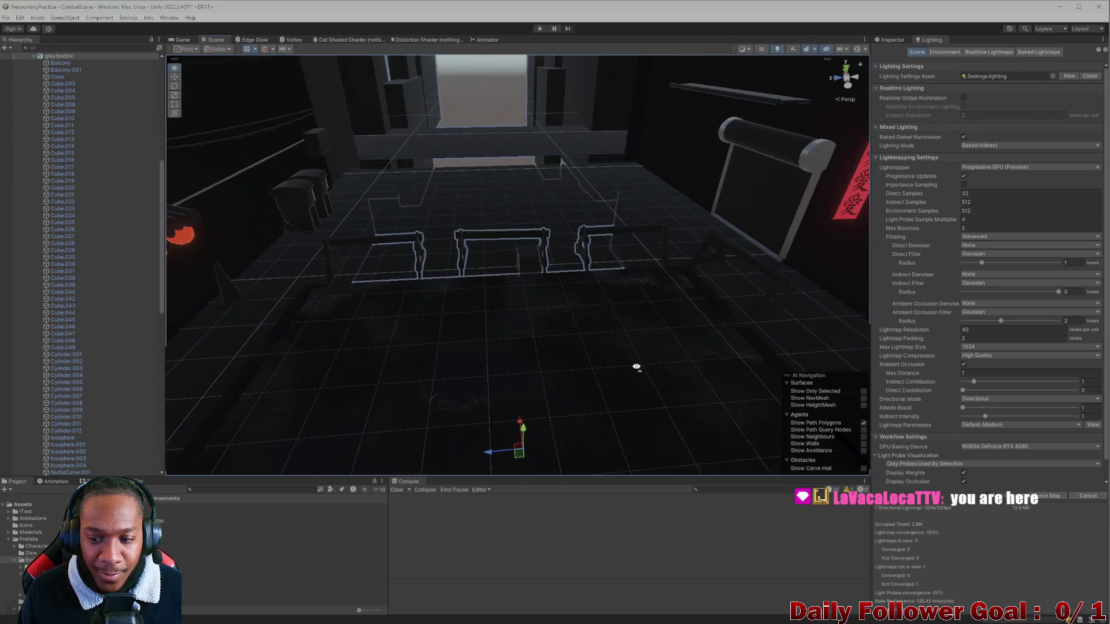
scroll(636, 367, up, 3)
scroll(585, 333, up, 3)
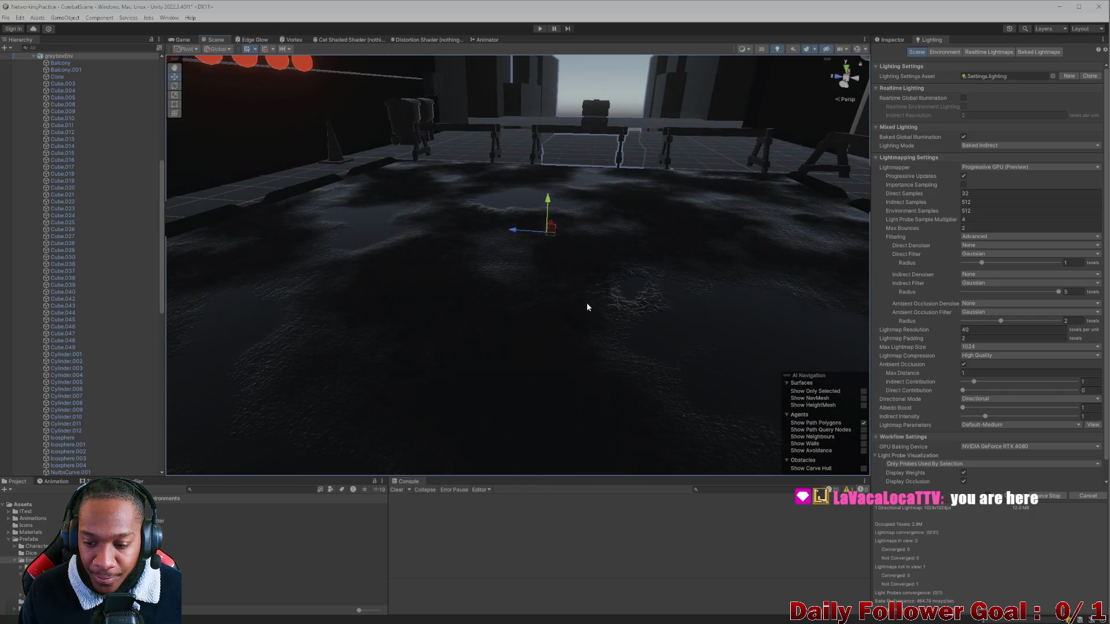
scroll(590, 347, down, 3)
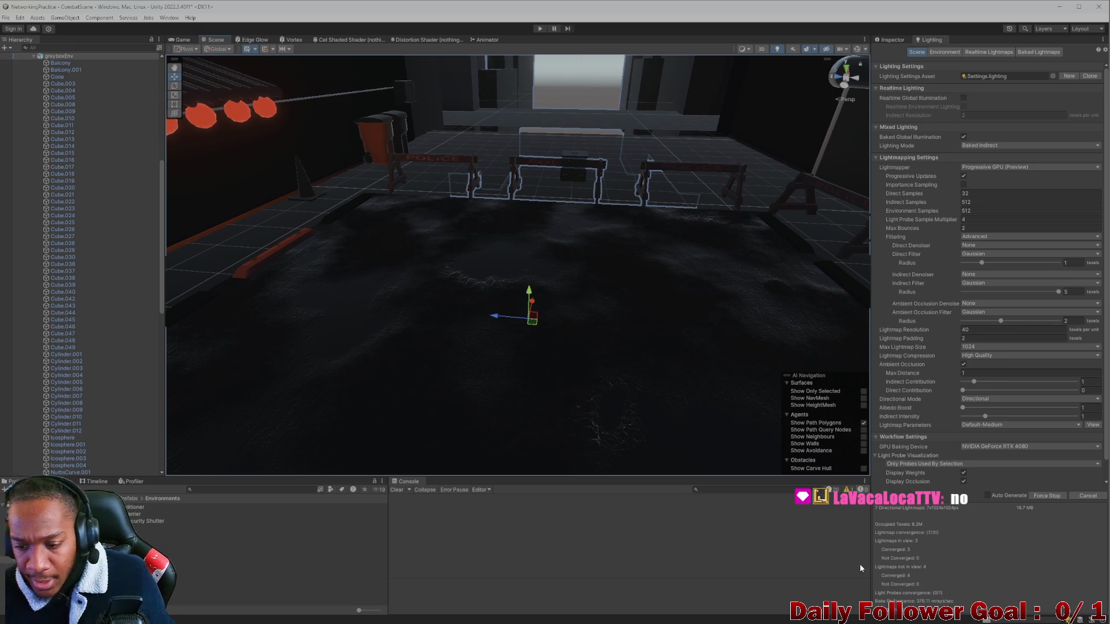
drag(584, 404, 507, 328)
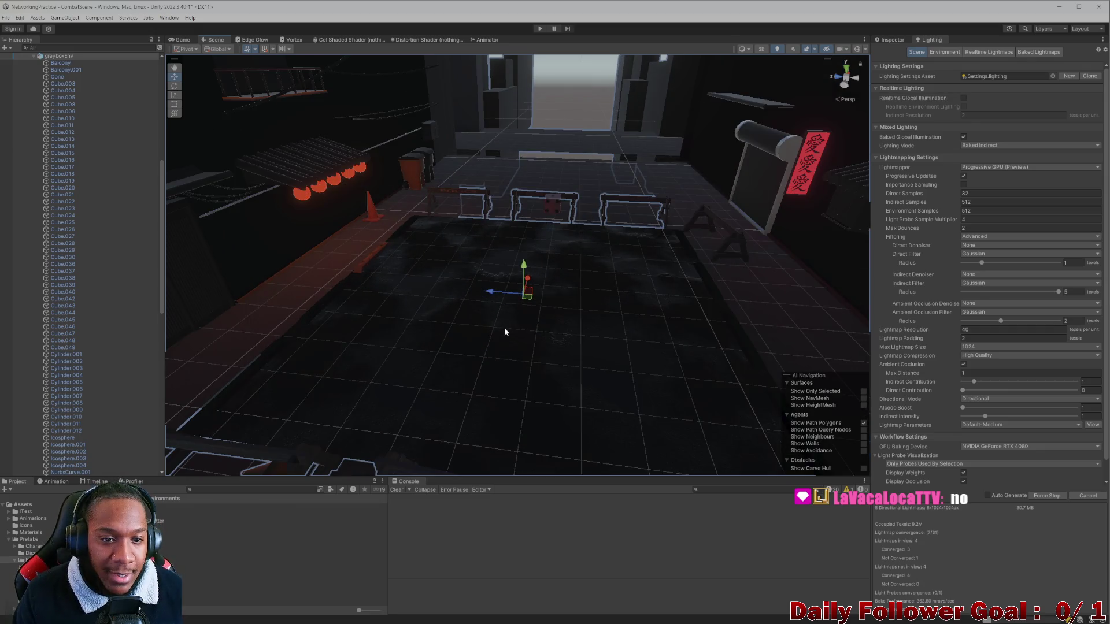
mouse_move(387, 301)
mouse_down()
mouse_move(434, 306)
mouse_move(515, 277)
mouse_move(608, 265)
mouse_move(624, 303)
mouse_move(497, 400)
mouse_move(517, 347)
mouse_move(512, 297)
mouse_move(646, 322)
mouse_move(575, 330)
mouse_move(711, 323)
mouse_move(684, 359)
mouse_move(691, 333)
mouse_up()
mouse_move(590, 287)
mouse_down()
mouse_move(476, 299)
mouse_move(544, 344)
mouse_move(542, 318)
mouse_up()
drag(457, 291, 578, 359)
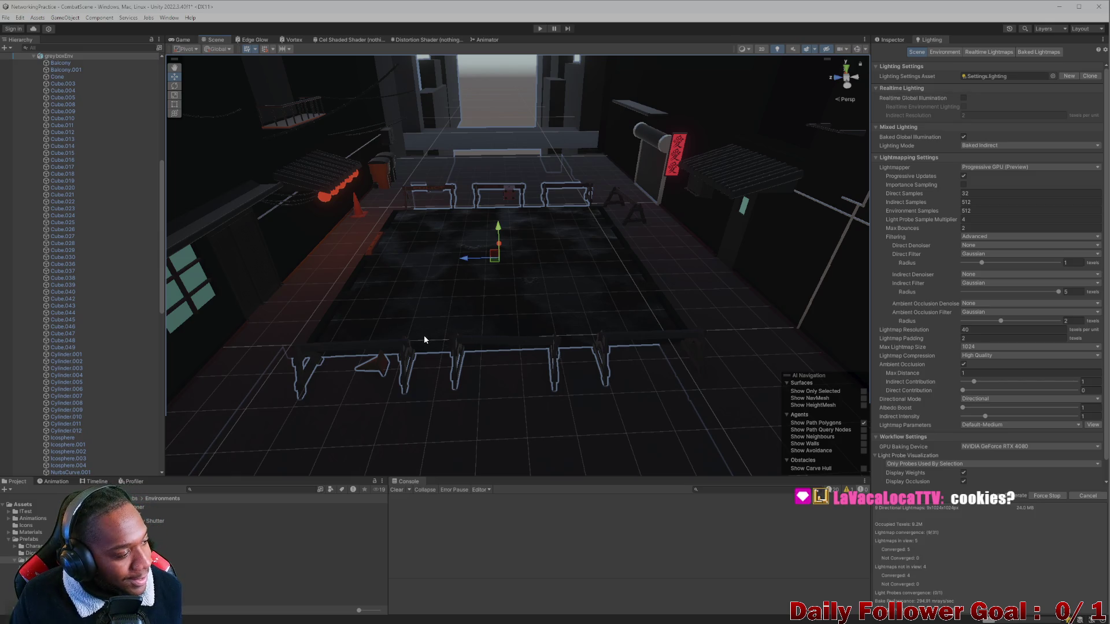
mouse_move(311, 265)
mouse_down()
mouse_move(421, 330)
mouse_move(553, 370)
mouse_up()
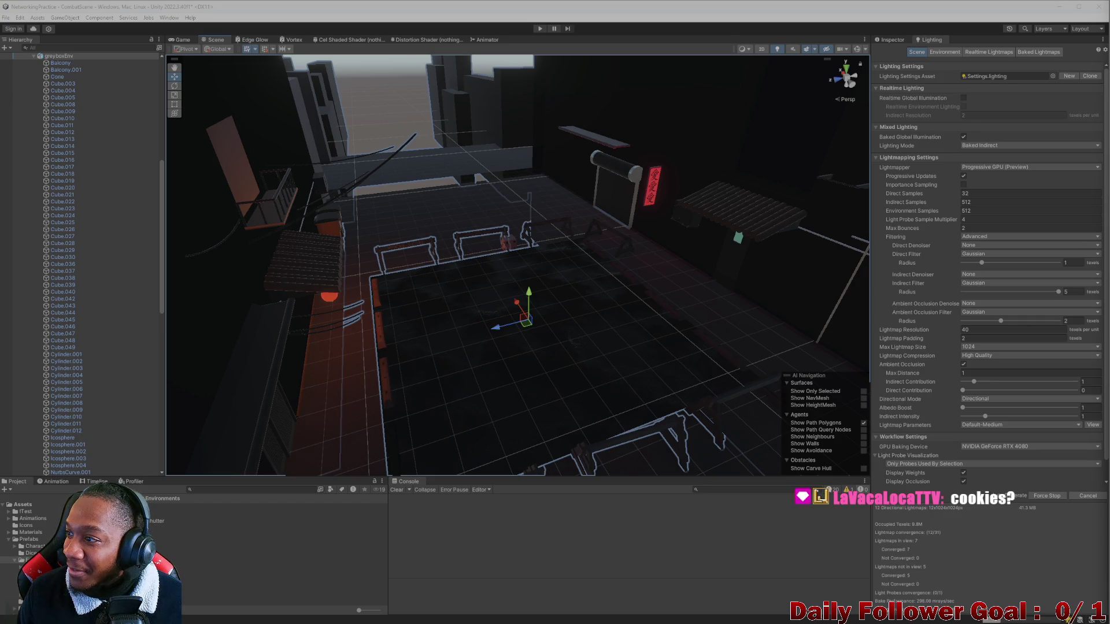
mouse_move(616, 363)
mouse_down()
mouse_move(595, 379)
mouse_move(446, 367)
mouse_move(549, 349)
mouse_move(499, 323)
mouse_move(491, 329)
mouse_move(511, 349)
mouse_up()
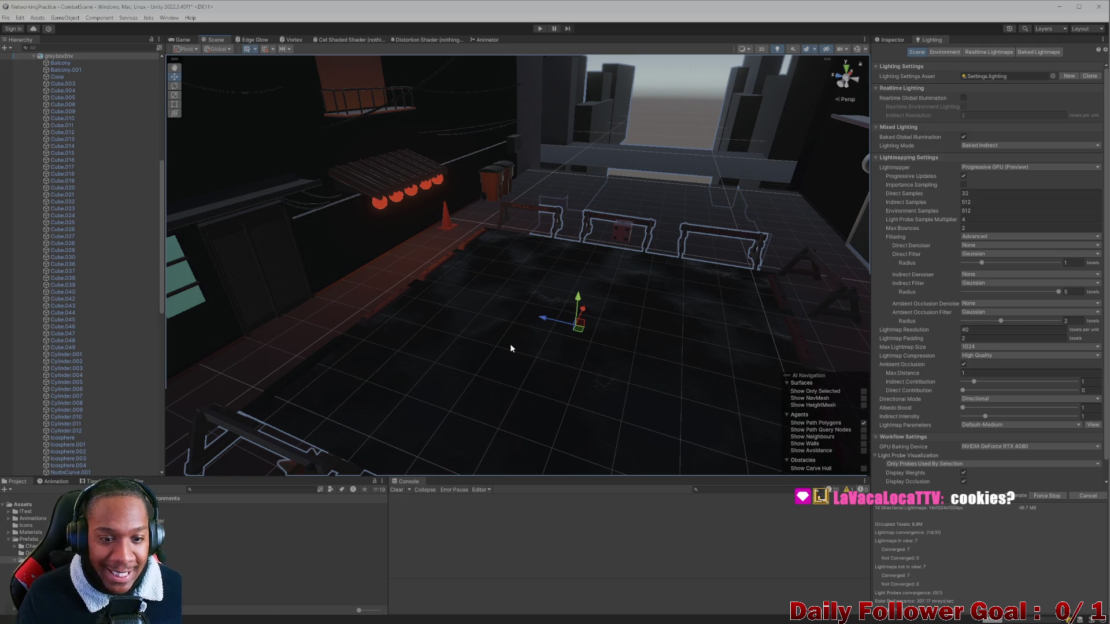
mouse_move(508, 340)
mouse_down()
mouse_move(503, 329)
mouse_move(560, 317)
mouse_move(509, 327)
mouse_move(501, 318)
mouse_move(664, 327)
mouse_move(505, 379)
mouse_move(515, 397)
mouse_move(609, 404)
mouse_move(584, 370)
mouse_move(555, 368)
mouse_move(554, 357)
mouse_move(621, 384)
mouse_move(530, 366)
mouse_move(520, 339)
mouse_move(581, 305)
mouse_move(463, 302)
mouse_move(522, 285)
mouse_move(550, 322)
mouse_move(447, 302)
mouse_move(579, 331)
mouse_move(568, 330)
mouse_up()
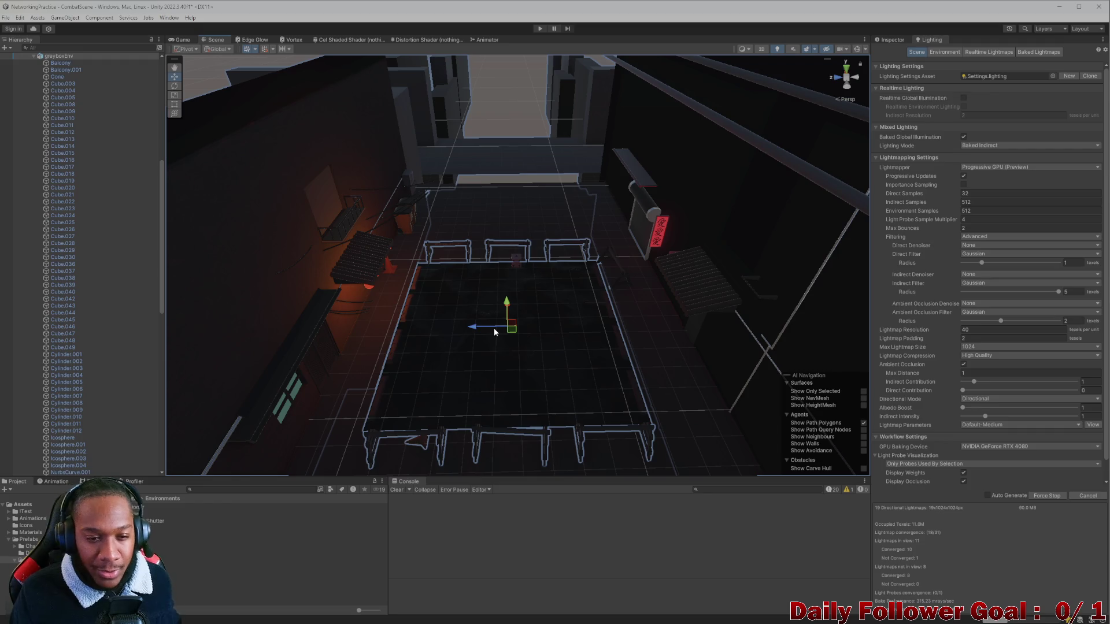
mouse_move(499, 335)
mouse_down()
mouse_move(521, 369)
mouse_move(528, 355)
mouse_move(564, 344)
mouse_move(587, 366)
mouse_move(557, 338)
mouse_move(488, 327)
mouse_move(594, 275)
mouse_move(553, 277)
mouse_up()
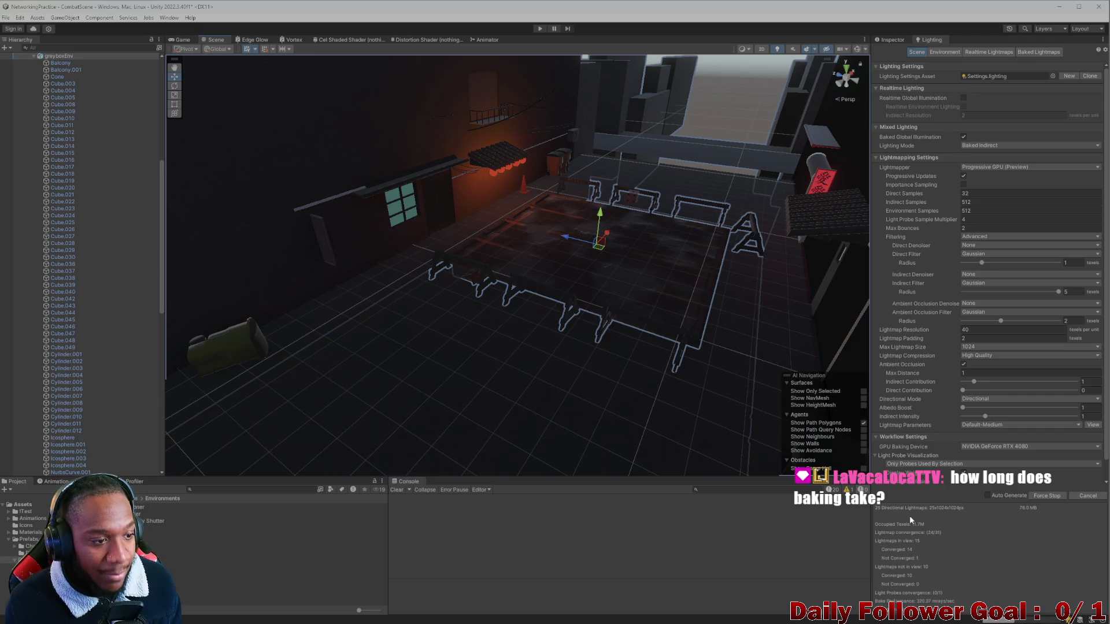
Orbit over the floor, table and red sign while the GPU bake finishes
mouse_move(510, 231)
mouse_down()
mouse_move(511, 259)
mouse_move(317, 230)
mouse_move(346, 251)
mouse_move(300, 198)
mouse_move(384, 255)
mouse_move(600, 291)
mouse_move(507, 267)
mouse_move(405, 215)
mouse_move(421, 189)
mouse_move(414, 217)
mouse_move(453, 232)
mouse_move(426, 233)
mouse_move(421, 218)
mouse_move(378, 202)
mouse_move(382, 243)
mouse_move(418, 296)
mouse_up()
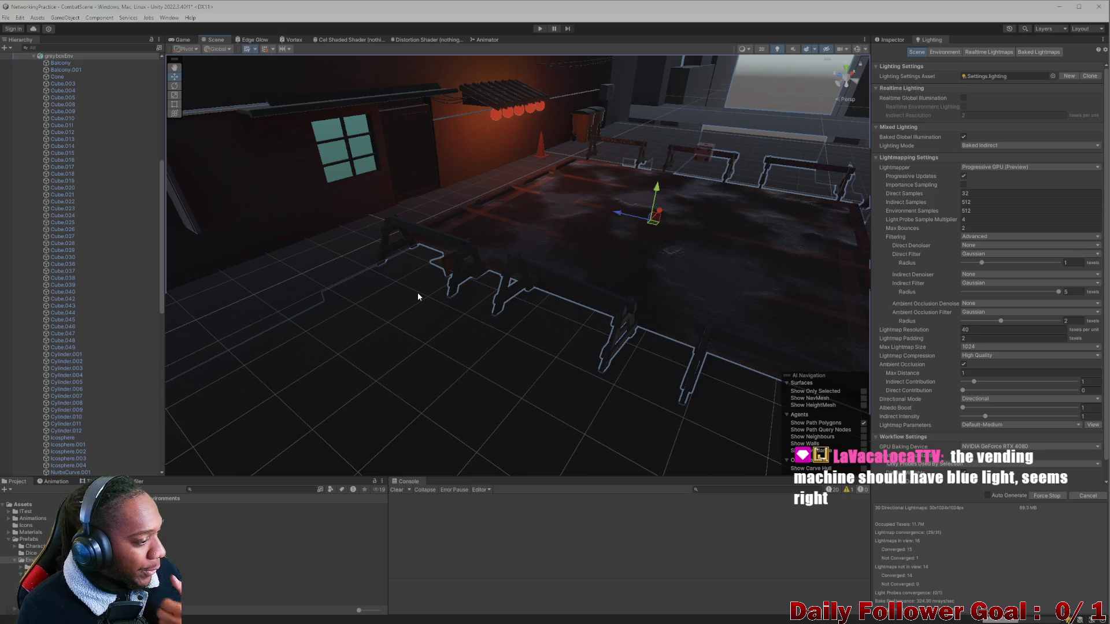
mouse_move(418, 293)
mouse_down()
mouse_move(479, 159)
mouse_move(503, 240)
mouse_move(484, 250)
mouse_move(530, 285)
mouse_move(575, 292)
mouse_move(550, 289)
mouse_move(649, 334)
mouse_move(676, 328)
mouse_up()
mouse_move(512, 259)
mouse_down()
mouse_move(650, 381)
mouse_move(716, 415)
mouse_move(624, 241)
mouse_move(553, 278)
mouse_up()
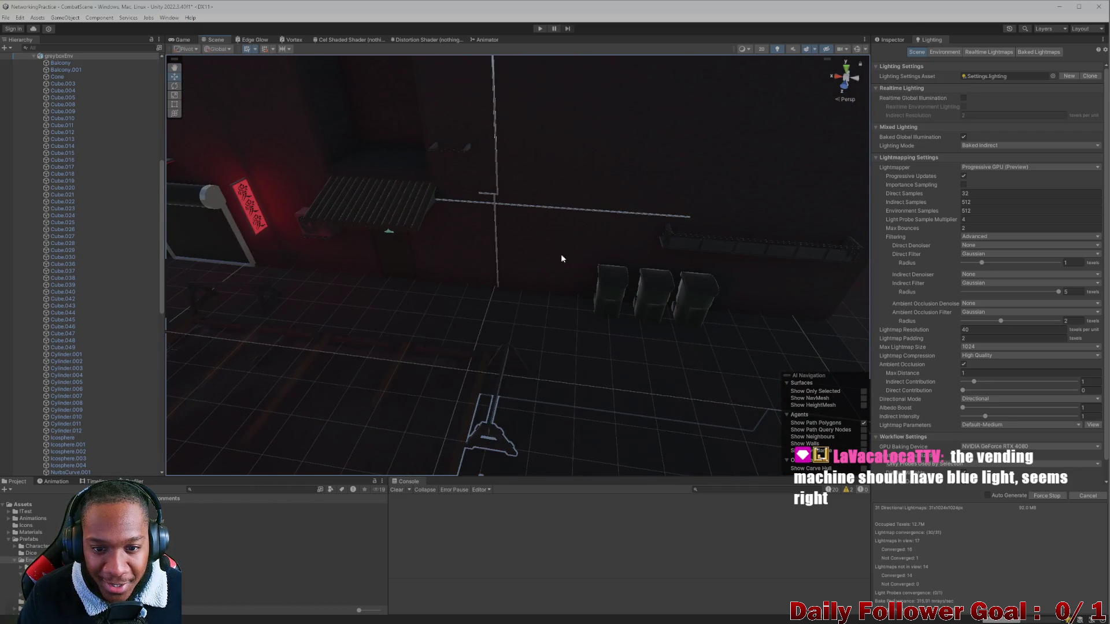
scroll(511, 280, down, 3)
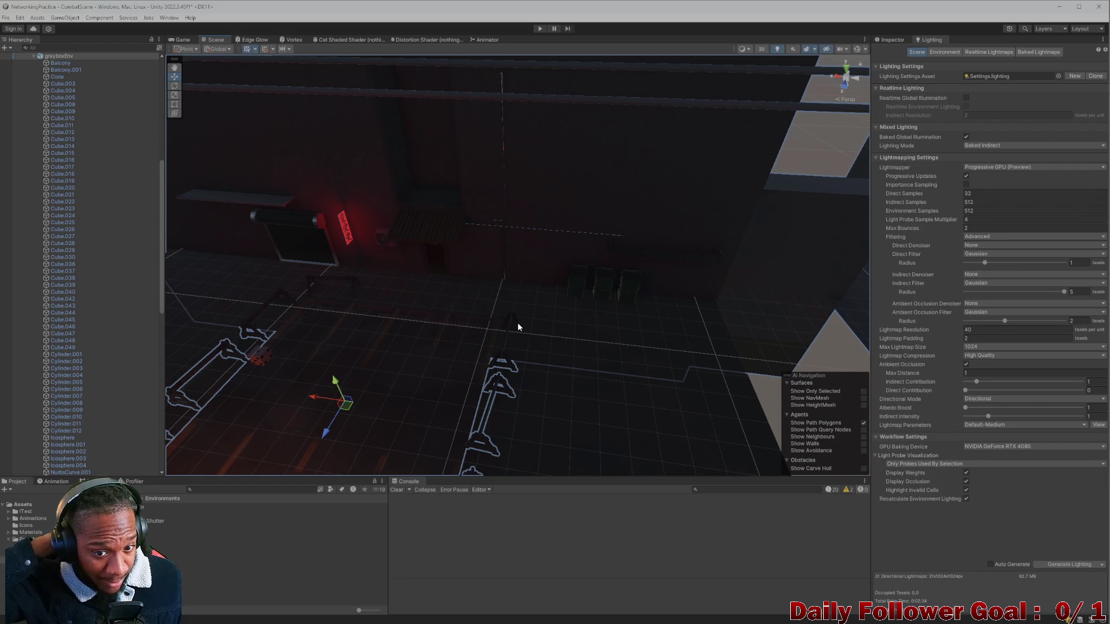
Orbit the baked alley to review the left wall, awning and red sign lighting
mouse_move(517, 327)
mouse_down()
mouse_move(479, 341)
mouse_move(292, 344)
mouse_move(372, 300)
mouse_move(301, 298)
mouse_move(325, 280)
mouse_move(430, 285)
mouse_move(532, 312)
mouse_move(445, 247)
mouse_move(469, 281)
mouse_move(570, 328)
mouse_move(515, 350)
mouse_move(535, 349)
mouse_move(507, 346)
mouse_up()
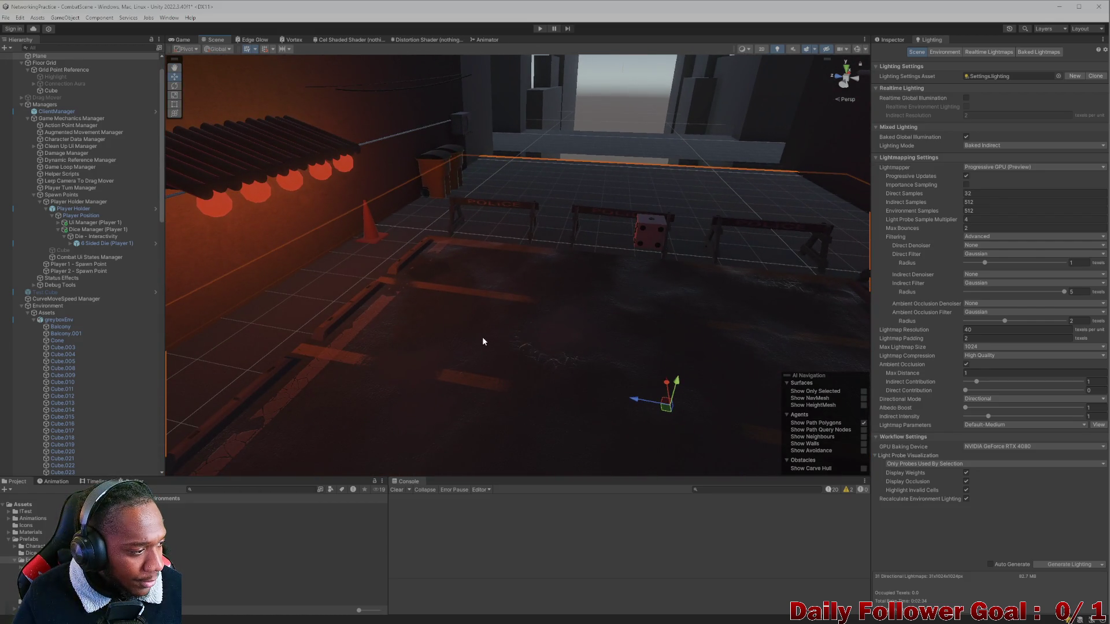
mouse_move(483, 332)
mouse_down()
mouse_move(475, 304)
mouse_move(461, 300)
mouse_move(497, 302)
mouse_move(498, 324)
mouse_move(459, 344)
mouse_move(510, 327)
mouse_move(610, 336)
mouse_move(528, 332)
mouse_move(488, 345)
mouse_move(501, 294)
mouse_move(529, 354)
mouse_move(453, 324)
mouse_move(426, 335)
mouse_move(481, 376)
mouse_move(506, 352)
mouse_move(601, 329)
mouse_move(677, 356)
mouse_move(590, 377)
mouse_move(746, 376)
mouse_move(497, 302)
mouse_move(505, 297)
mouse_move(523, 349)
mouse_move(502, 339)
mouse_move(441, 349)
mouse_move(639, 322)
mouse_move(476, 335)
mouse_move(518, 341)
mouse_up()
scroll(670, 318, down, 10)
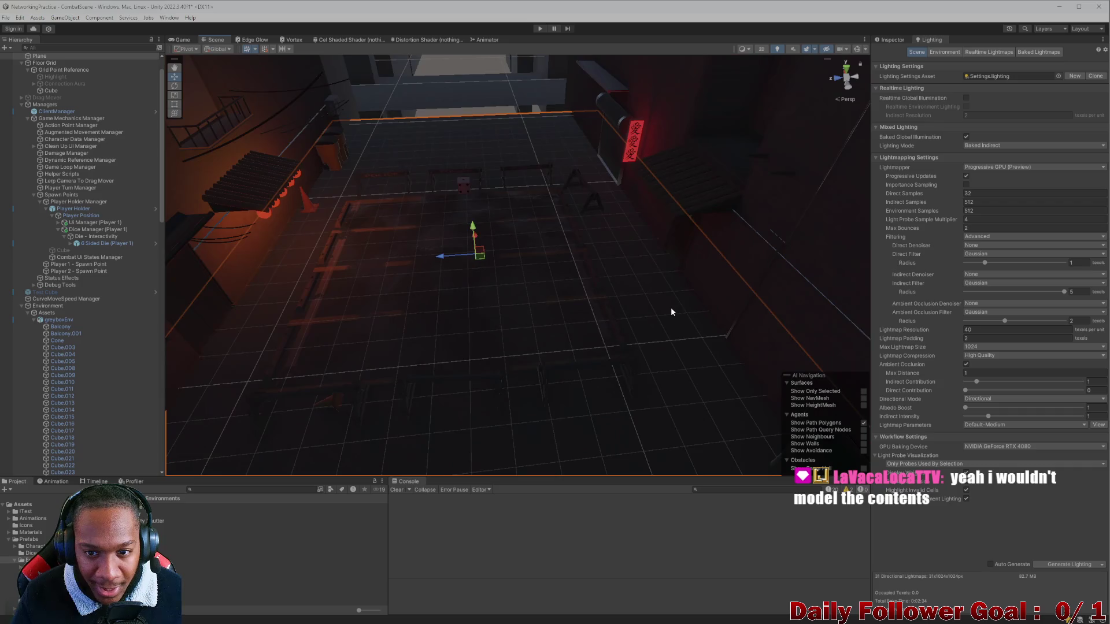
scroll(500, 280, up, 10)
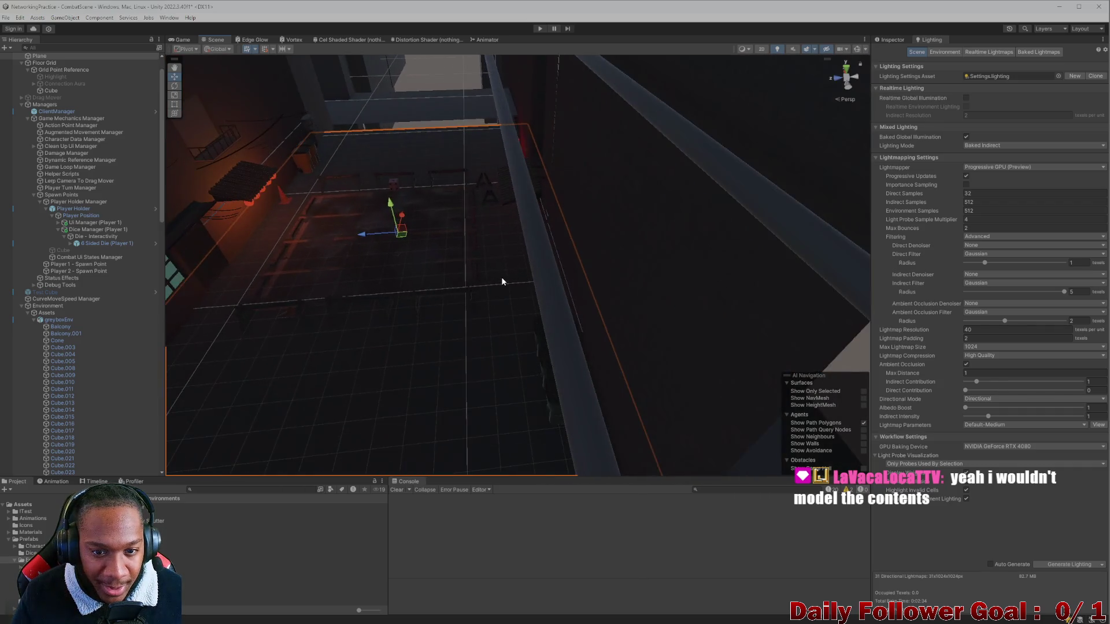
mouse_move(536, 290)
mouse_down()
mouse_move(594, 258)
mouse_move(634, 332)
mouse_move(549, 347)
mouse_move(579, 331)
mouse_move(609, 235)
mouse_move(552, 312)
mouse_move(572, 281)
mouse_up()
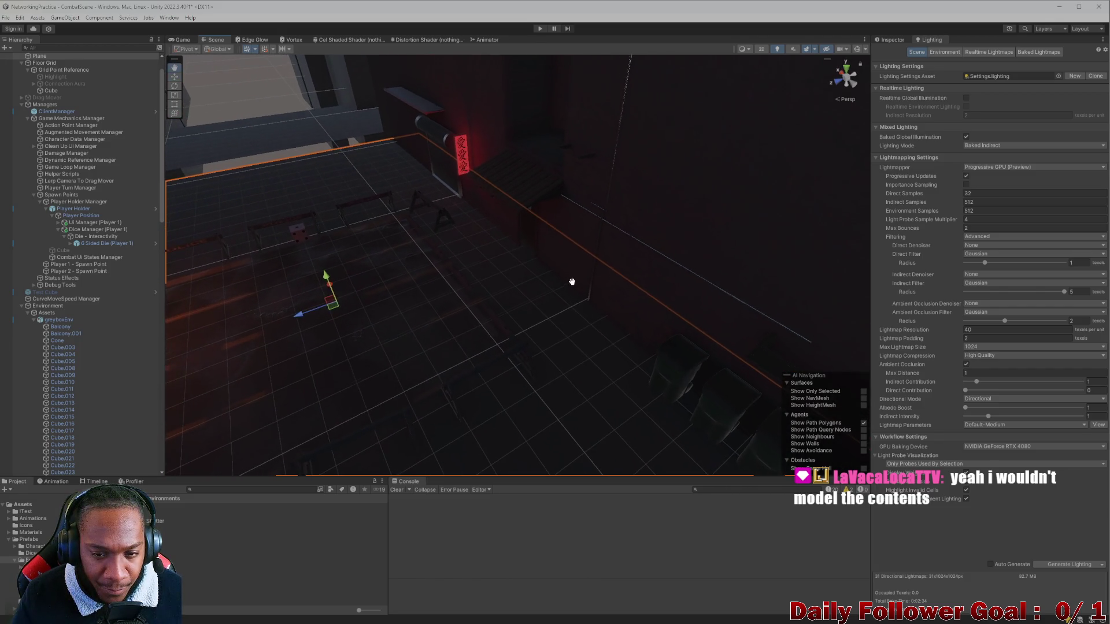
mouse_move(617, 318)
mouse_down()
mouse_move(522, 354)
mouse_move(557, 292)
mouse_move(543, 300)
mouse_move(585, 331)
mouse_up()
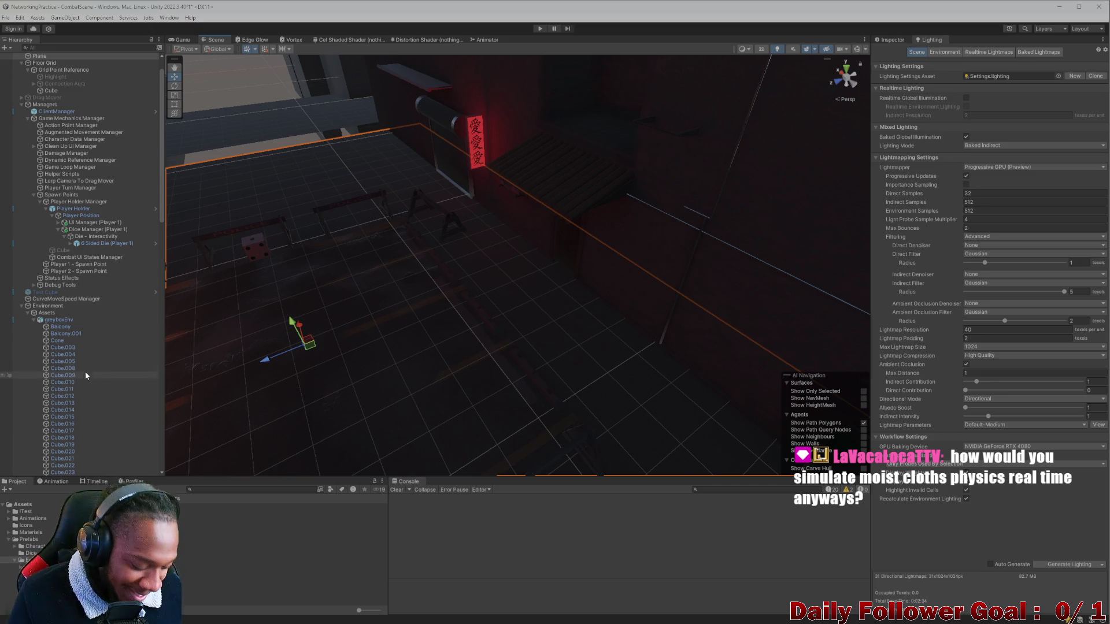
scroll(100, 370, down, 5)
mouse_move(277, 349)
mouse_down()
mouse_move(334, 349)
mouse_move(515, 262)
mouse_move(570, 267)
mouse_up()
scroll(570, 267, up, 5)
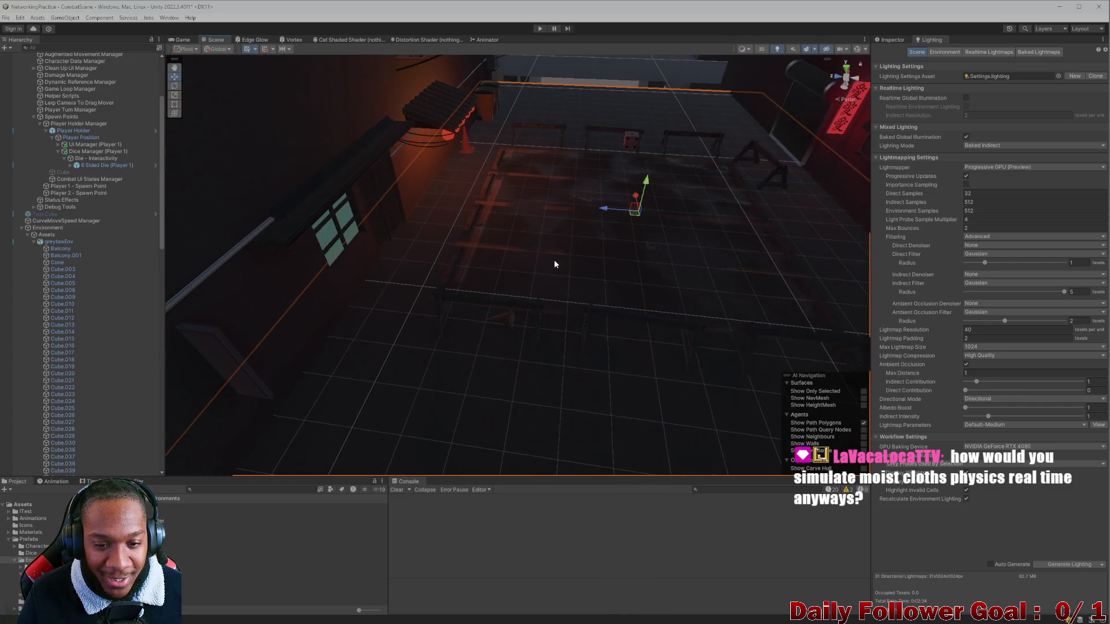
mouse_move(445, 343)
mouse_down()
mouse_move(505, 315)
mouse_move(525, 367)
mouse_move(503, 345)
mouse_move(435, 343)
mouse_move(490, 302)
mouse_move(460, 200)
mouse_move(471, 272)
mouse_move(444, 215)
mouse_move(463, 280)
mouse_move(449, 273)
mouse_up()
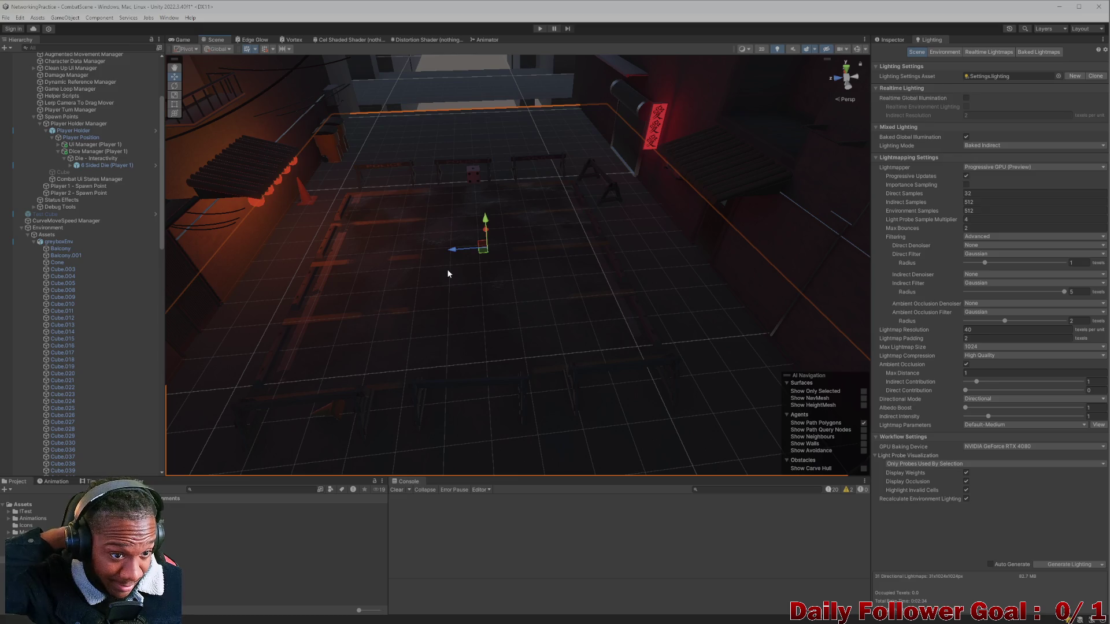
Look toward the window wall and far buildings, then bring up the Tekken 8 Urban Square night video
mouse_move(447, 270)
mouse_down()
mouse_move(347, 259)
mouse_move(445, 236)
mouse_move(441, 270)
mouse_move(436, 238)
mouse_move(451, 272)
mouse_move(510, 317)
mouse_move(457, 312)
mouse_move(480, 327)
mouse_move(491, 355)
mouse_move(483, 335)
mouse_move(520, 324)
mouse_move(572, 258)
mouse_move(559, 281)
mouse_move(530, 231)
mouse_move(515, 314)
mouse_move(487, 317)
mouse_move(505, 323)
mouse_up()
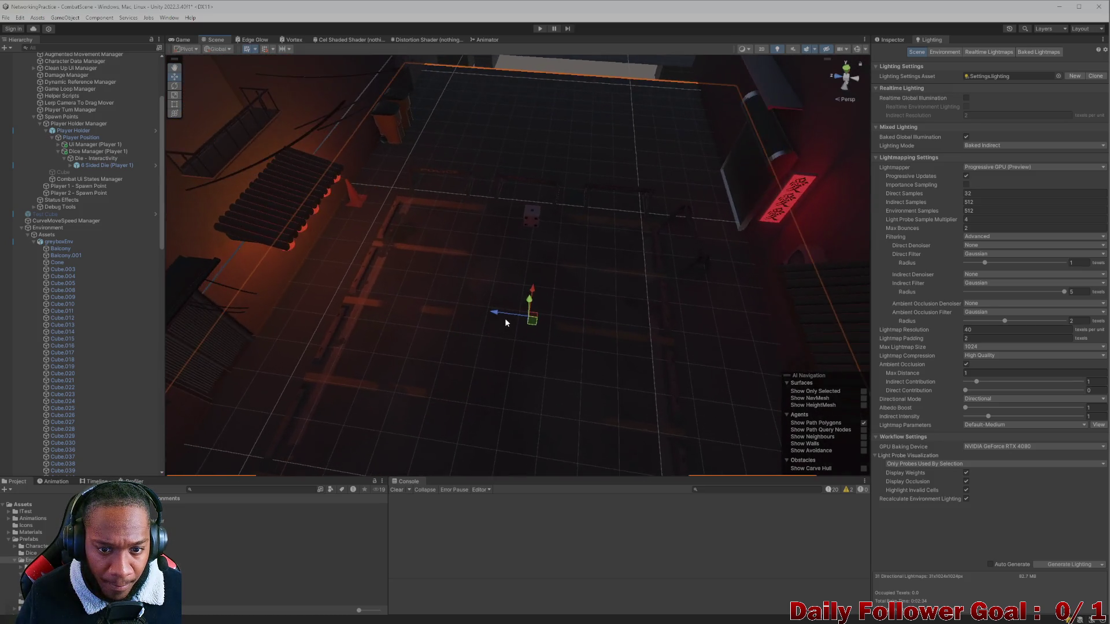
scroll(505, 323, up, 2)
mouse_move(488, 240)
mouse_down()
mouse_move(517, 184)
mouse_move(607, 173)
mouse_up()
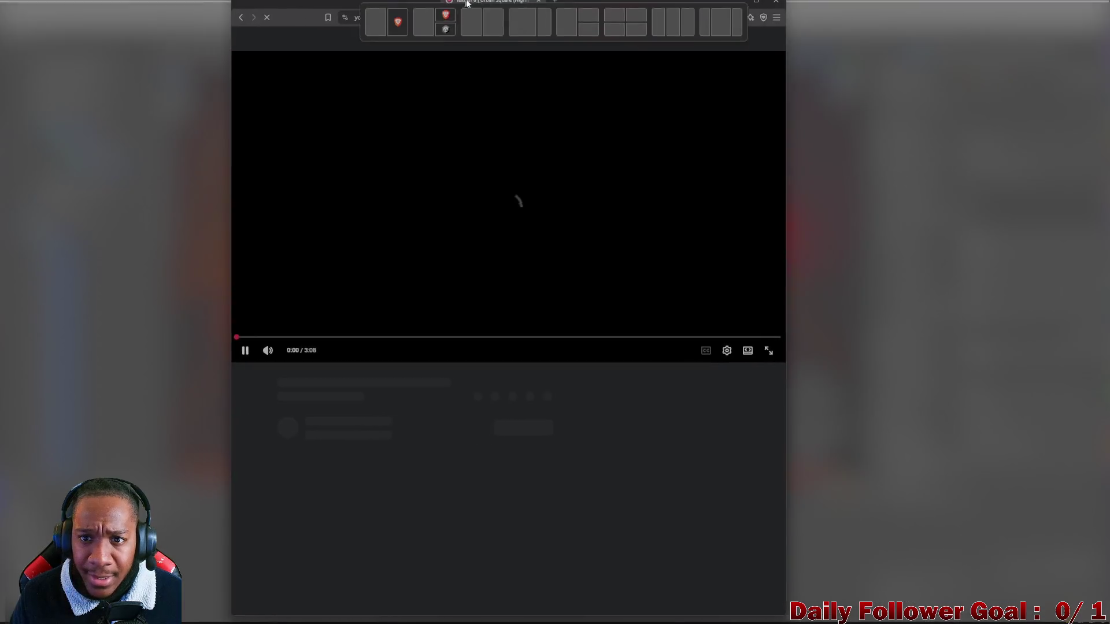
mouse_move(516, 199)
mouse_down()
mouse_move(657, 22)
mouse_move(710, 38)
mouse_up()
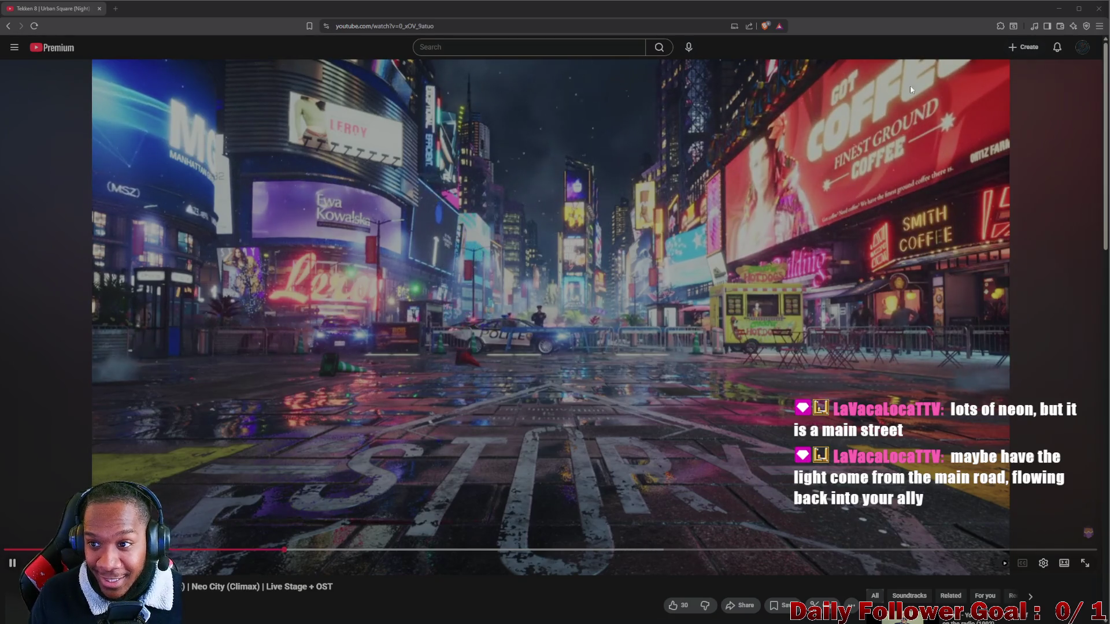
Minimize the Tekken 8 reference browser and move the Scene view lower into the alley
click(1057, 10)
mouse_move(644, 385)
mouse_down()
mouse_move(536, 380)
mouse_move(534, 311)
mouse_move(491, 363)
mouse_move(550, 318)
mouse_move(590, 317)
mouse_move(580, 318)
mouse_move(636, 283)
mouse_move(688, 297)
mouse_move(587, 352)
mouse_move(667, 371)
mouse_move(428, 387)
mouse_move(562, 395)
mouse_move(502, 336)
mouse_move(429, 359)
mouse_move(460, 363)
mouse_move(331, 373)
mouse_move(481, 316)
mouse_move(520, 327)
mouse_move(505, 310)
mouse_move(543, 335)
mouse_move(460, 365)
mouse_up()
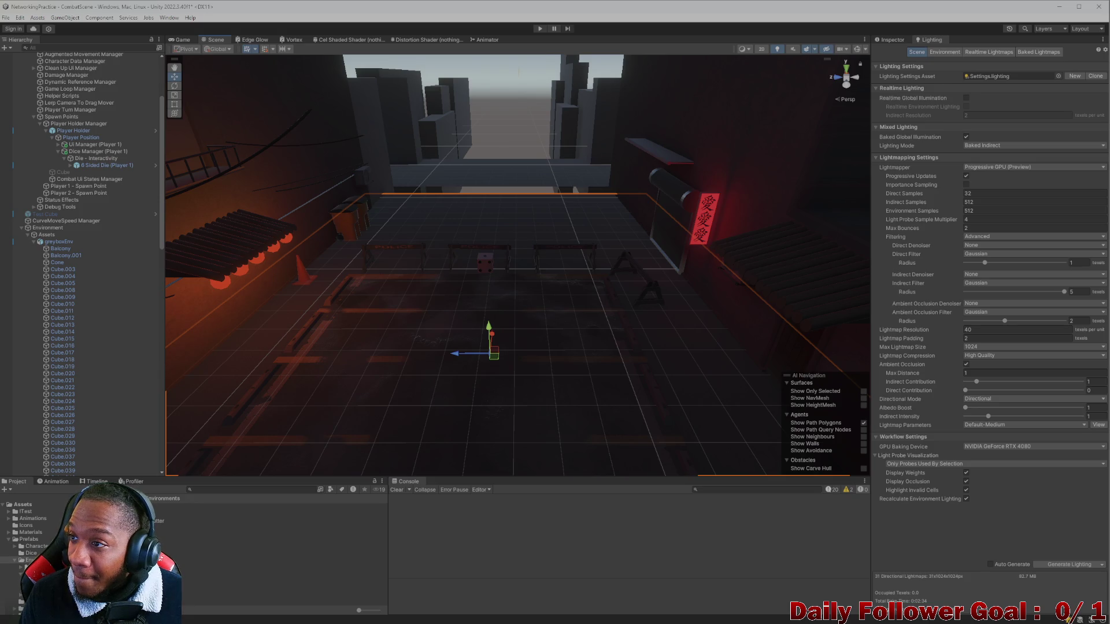
Orbit down the alley and select the floor Plane to show it in the Inspector
mouse_move(507, 329)
mouse_down()
mouse_move(508, 294)
mouse_move(545, 285)
mouse_move(557, 225)
mouse_move(574, 223)
mouse_move(579, 243)
mouse_move(576, 233)
mouse_move(567, 255)
mouse_move(590, 248)
mouse_up()
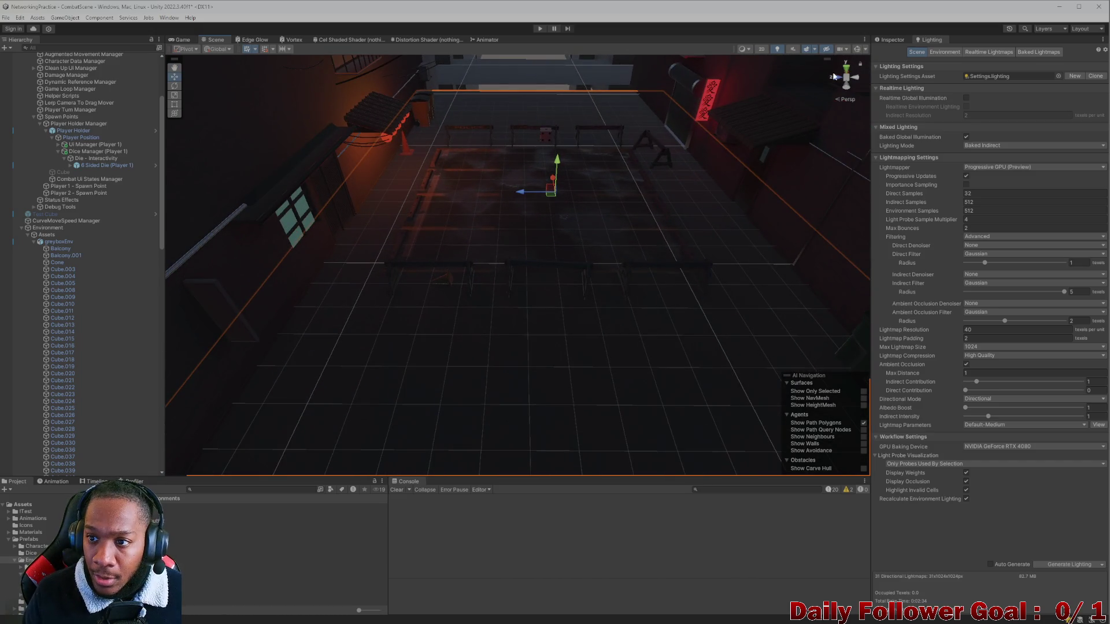
drag(511, 154, 515, 164)
click(890, 39)
mouse_move(540, 248)
mouse_down()
mouse_move(545, 270)
mouse_move(517, 249)
mouse_move(575, 196)
mouse_move(624, 213)
mouse_move(526, 364)
mouse_move(644, 272)
mouse_move(645, 256)
mouse_up()
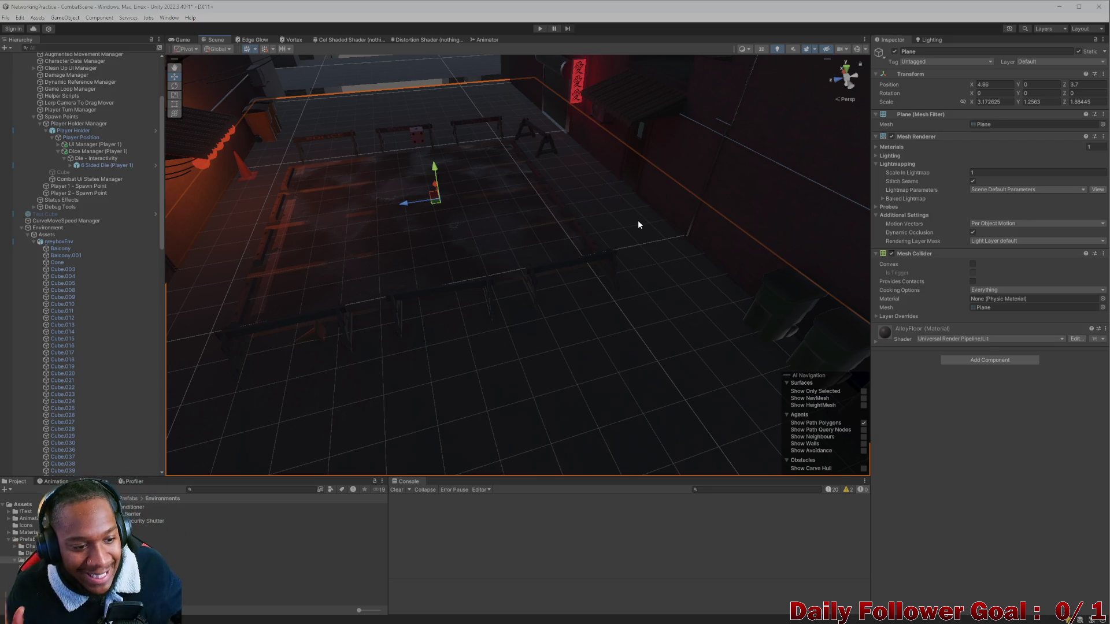
Collapse greyboxEnv, select the orange Point Light (4), and bring up the Windows Start menu
click(36, 243)
click(34, 243)
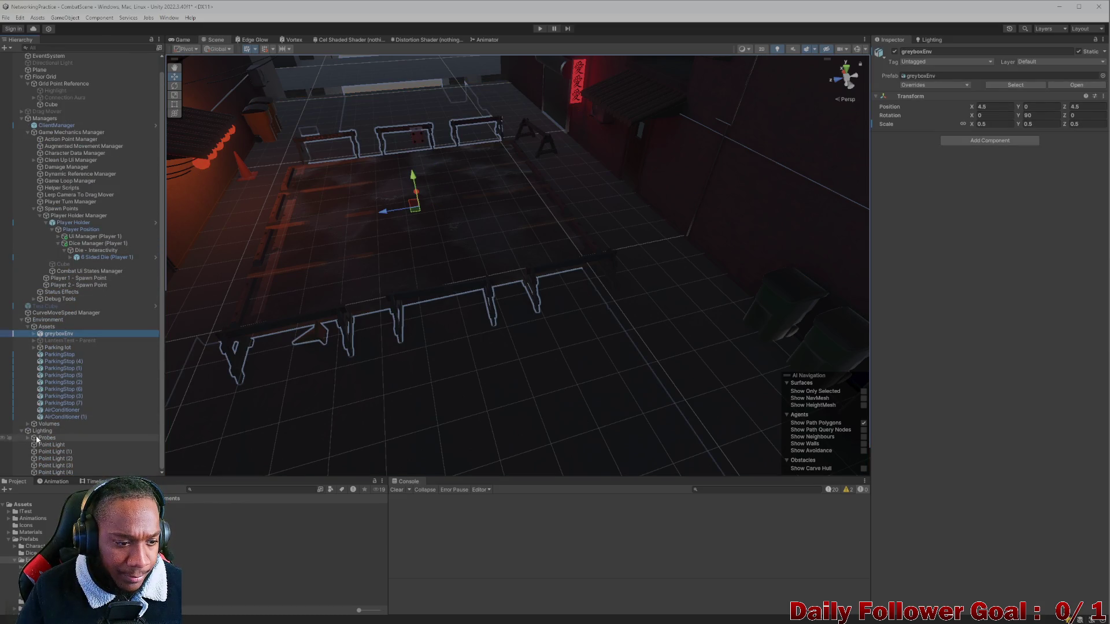
click(64, 472)
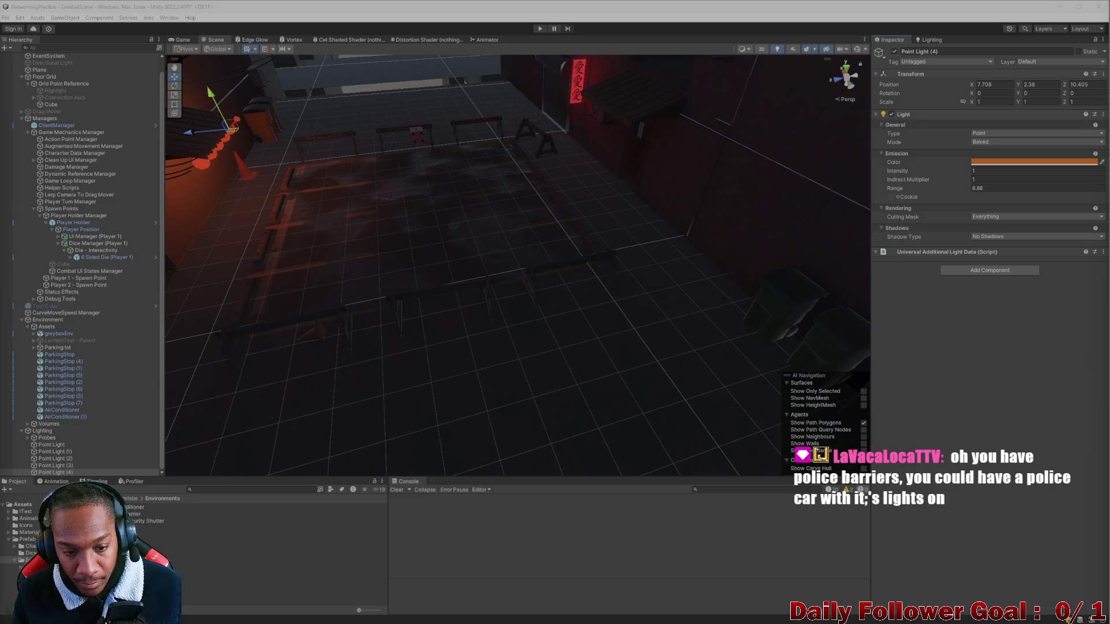
key(super)
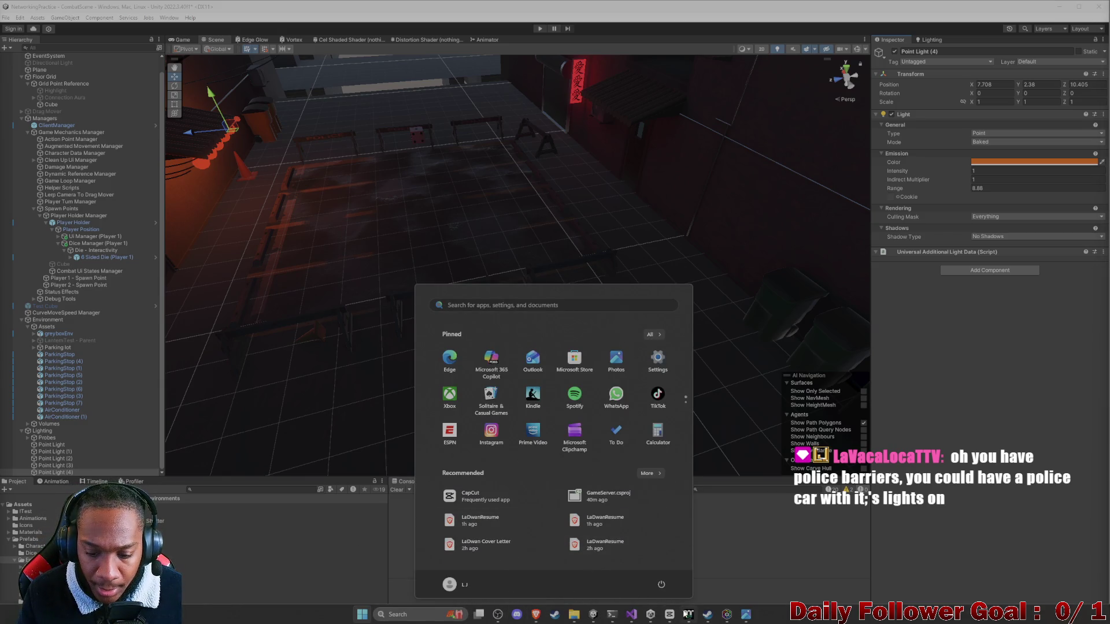
Play the Tekken 8 Urban Square video, pause it on the neon street, then minimize the browser
mouse_move(688, 613)
click(587, 559)
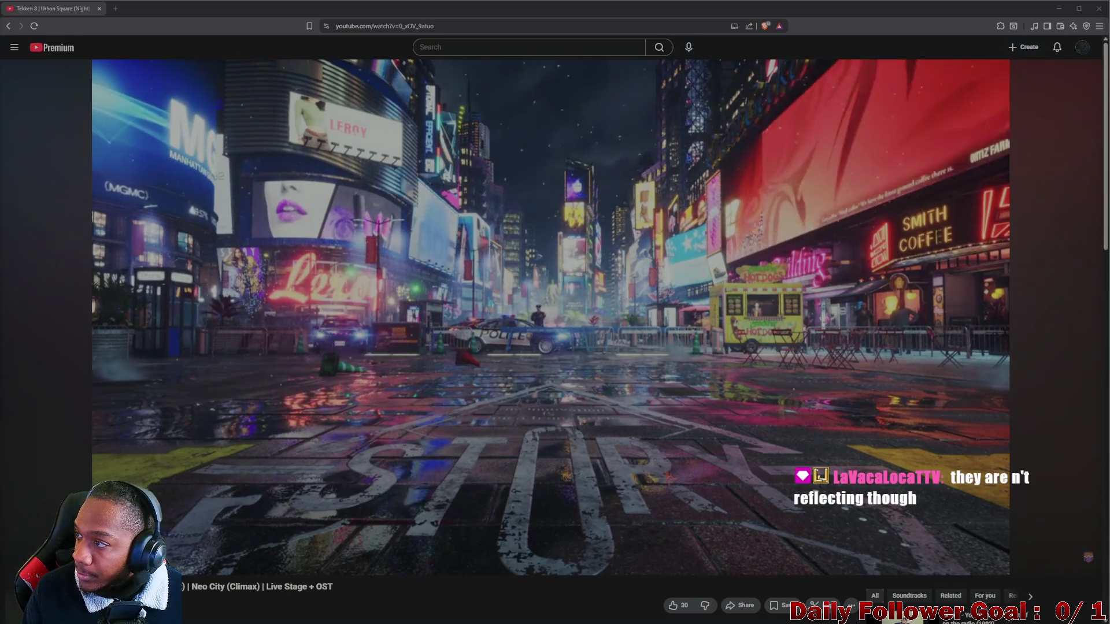
mouse_move(550, 344)
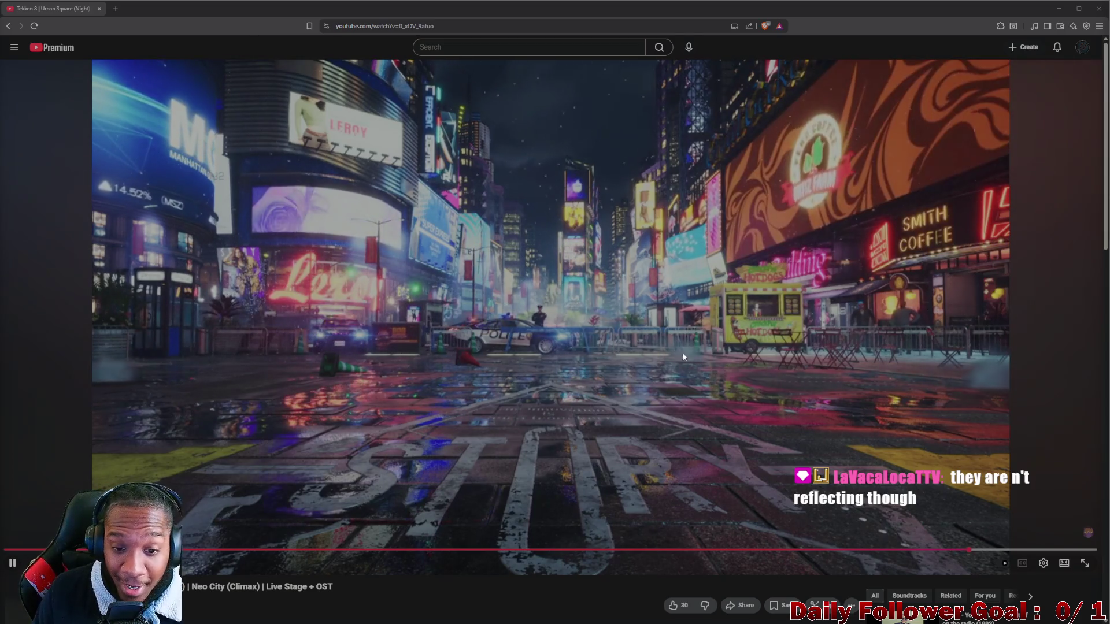
click(755, 353)
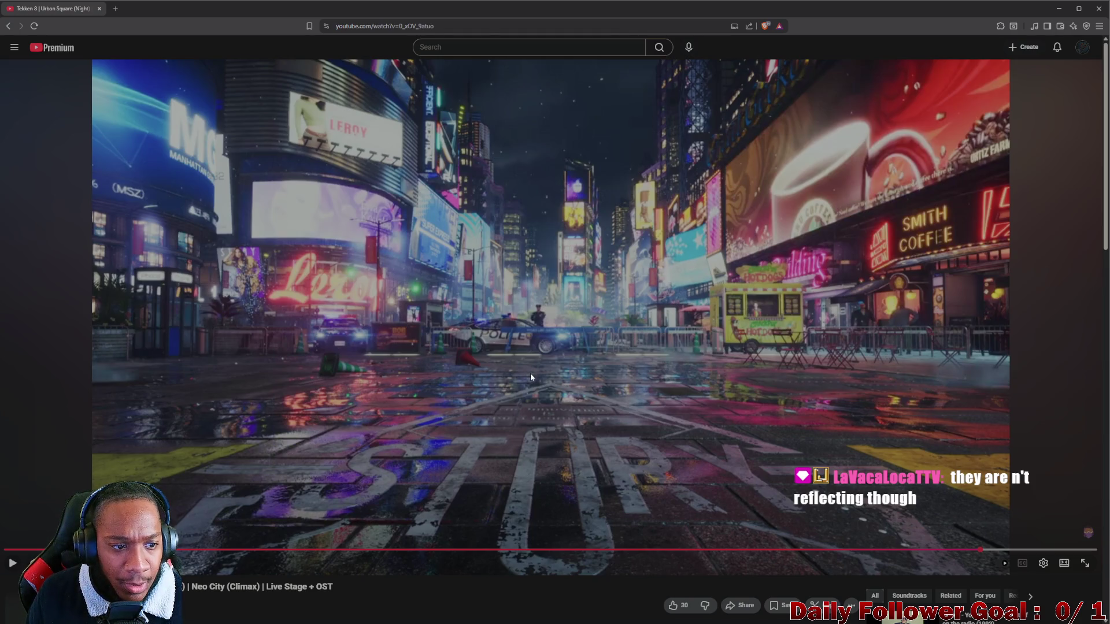
click(484, 389)
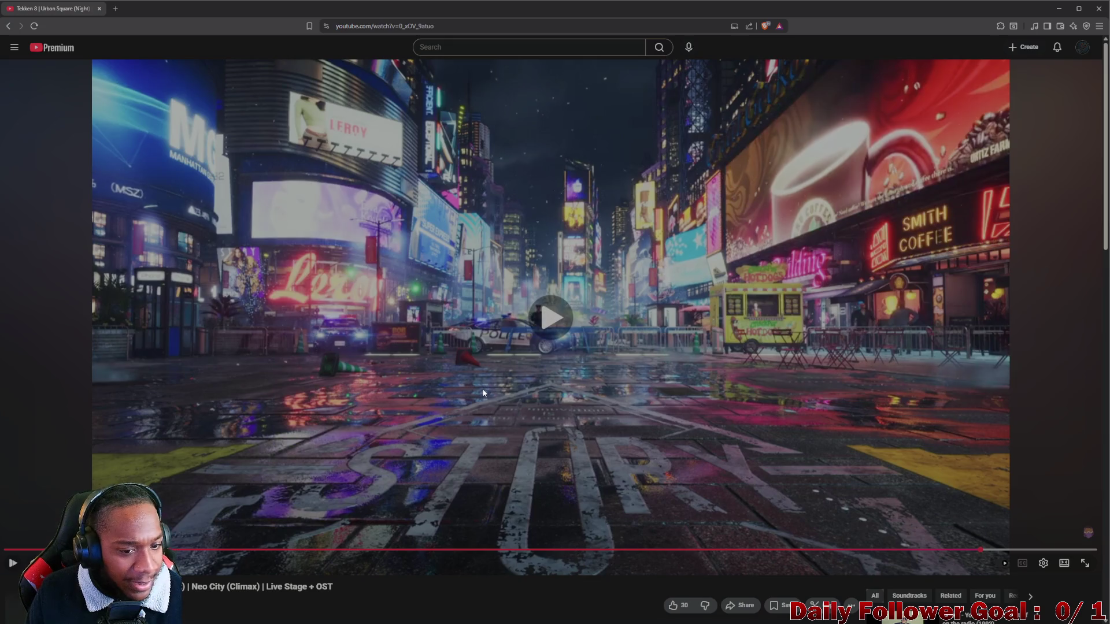
click(400, 381)
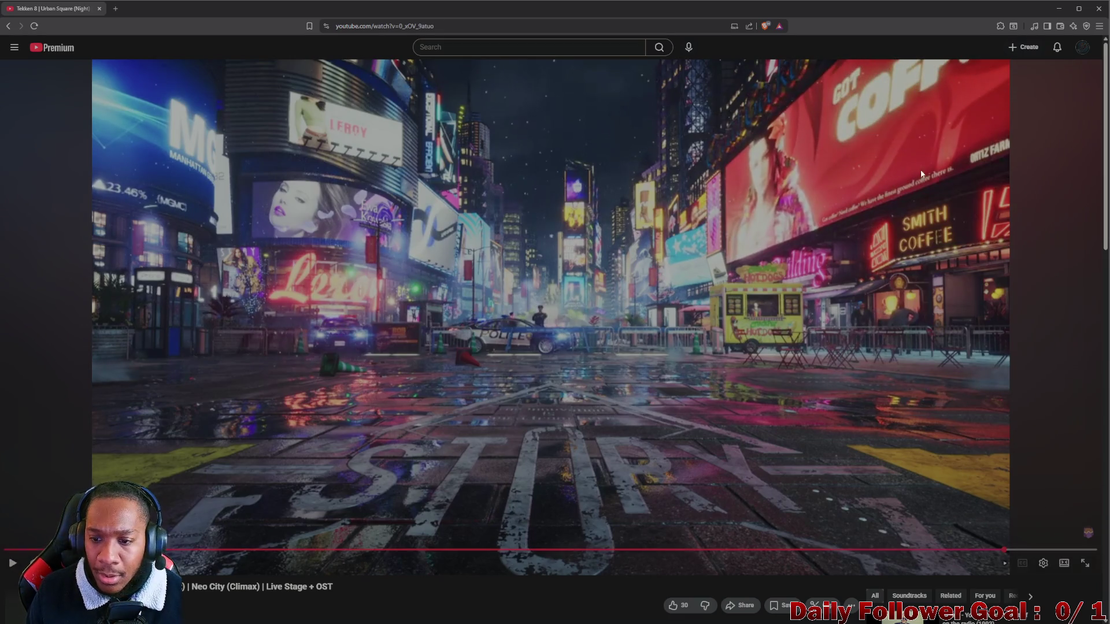
click(1057, 9)
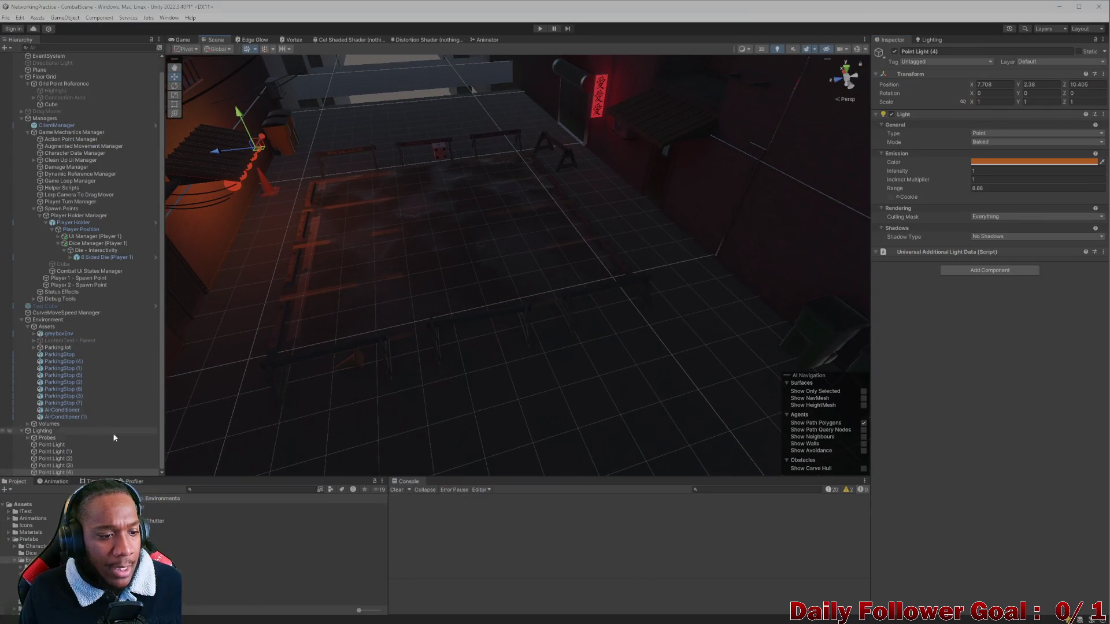
Duplicate the orange Point Light (4) and move the copy toward the alley's right wall
mouse_move(316, 323)
mouse_down()
mouse_move(464, 270)
mouse_move(542, 312)
mouse_move(503, 320)
mouse_move(527, 287)
mouse_move(451, 339)
mouse_up()
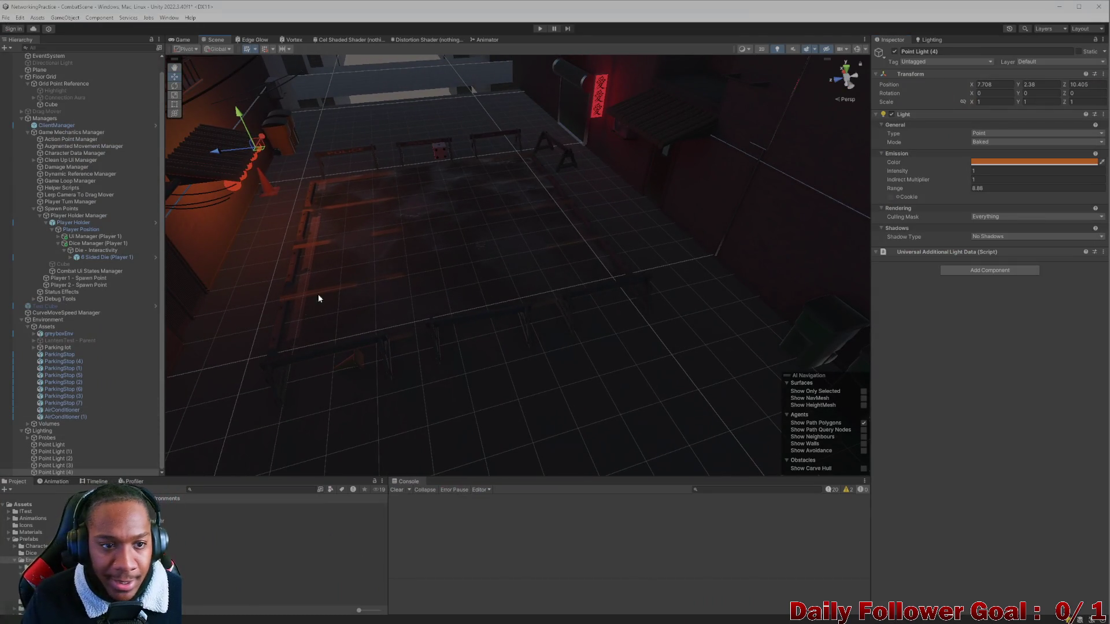
click(58, 471)
key(ctrl+d)
mouse_move(434, 130)
mouse_down()
mouse_move(701, 343)
mouse_move(786, 356)
mouse_up()
key(f)
drag(519, 276, 594, 277)
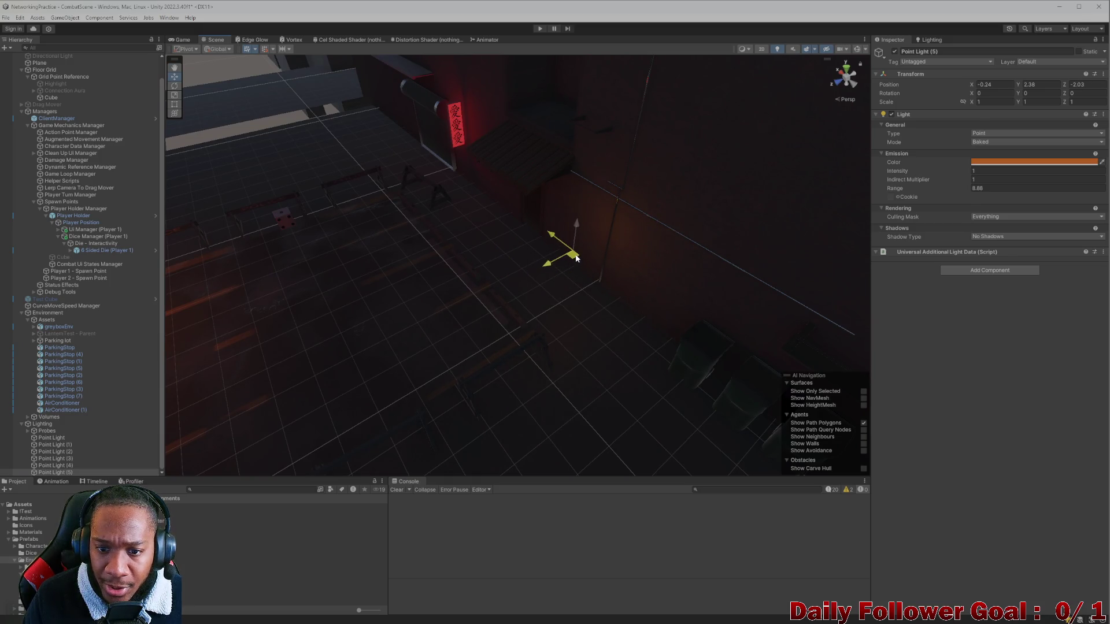
Set the copied light's colour to blue, nudge it along the wall, and duplicate it
click(1048, 162)
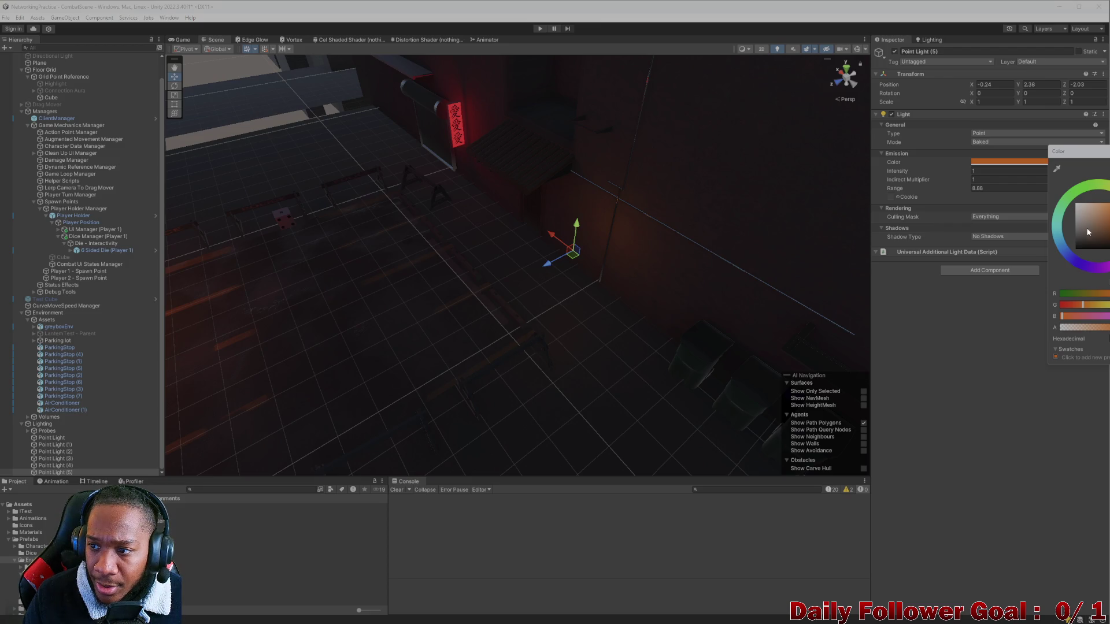
mouse_move(1058, 194)
mouse_down()
mouse_move(1038, 172)
mouse_move(1042, 266)
mouse_move(1034, 251)
mouse_move(1045, 265)
mouse_up()
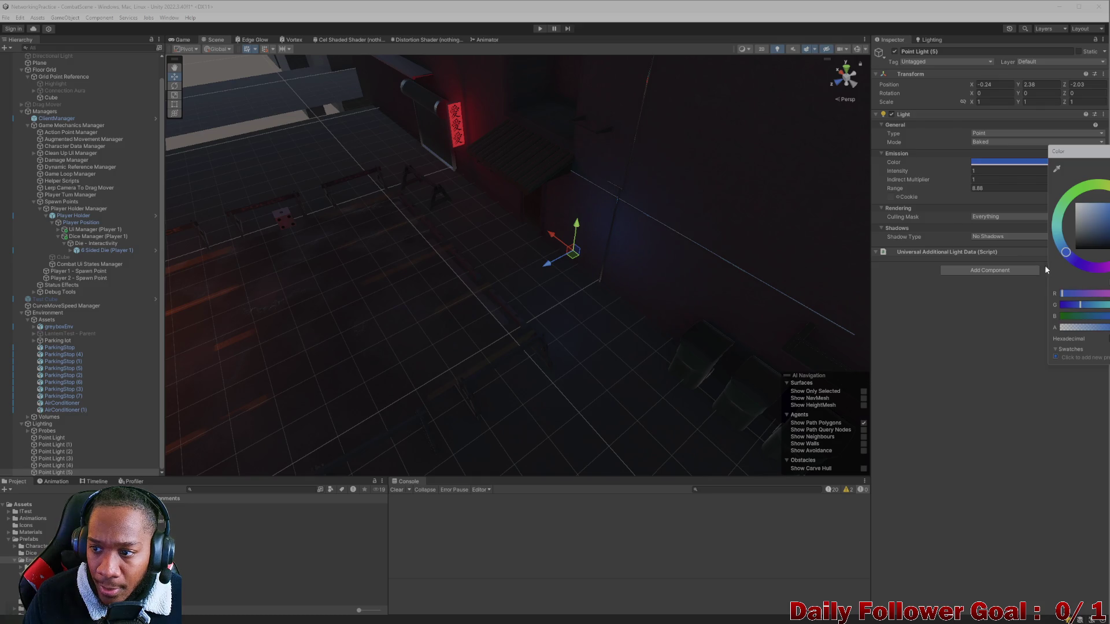
scroll(565, 262, down, 2)
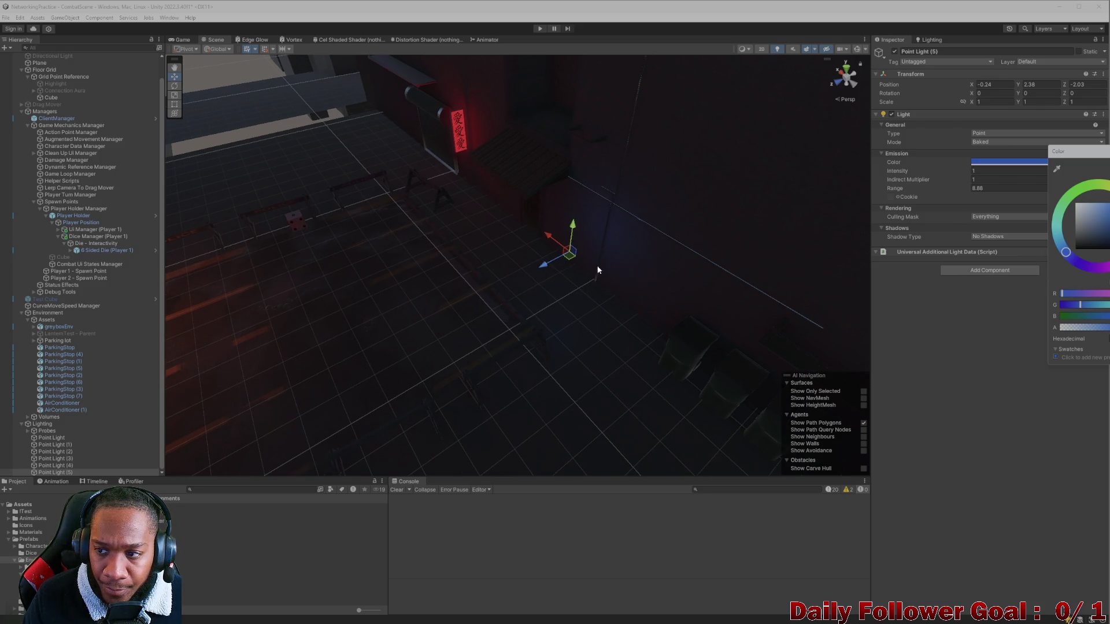
drag(1065, 257, 1106, 267)
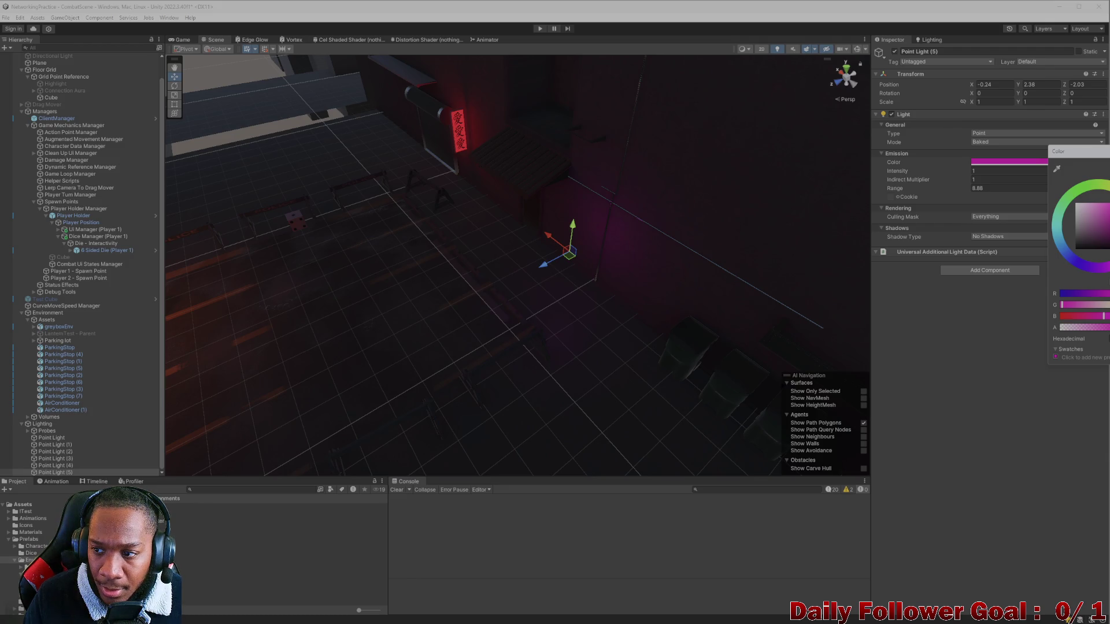
drag(1107, 267, 1034, 276)
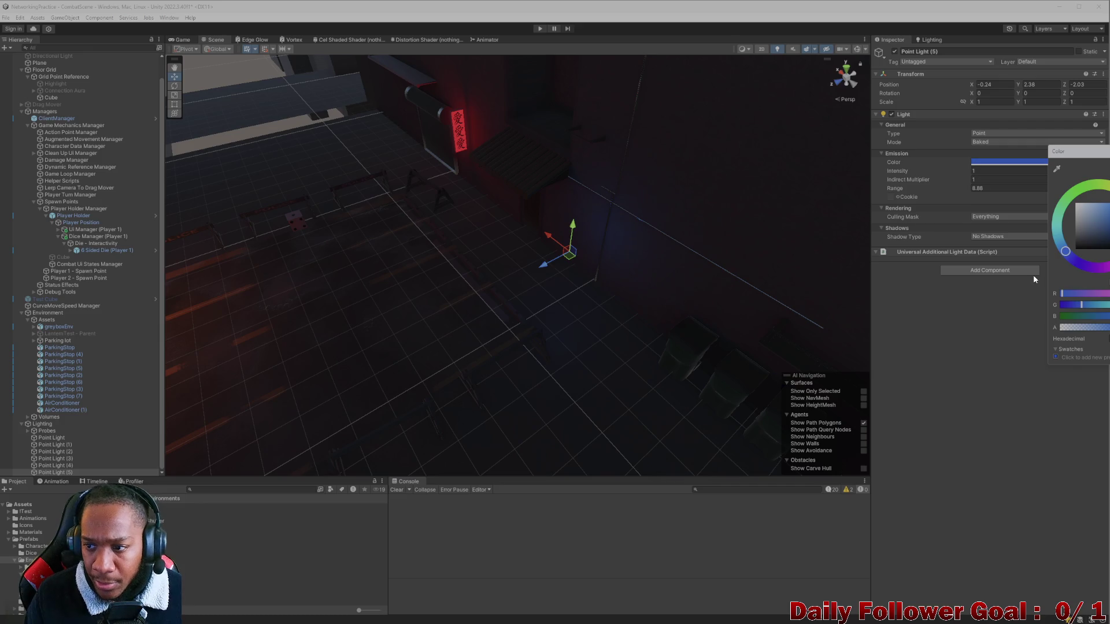
mouse_move(569, 252)
mouse_down()
mouse_move(585, 262)
mouse_move(369, 261)
mouse_up()
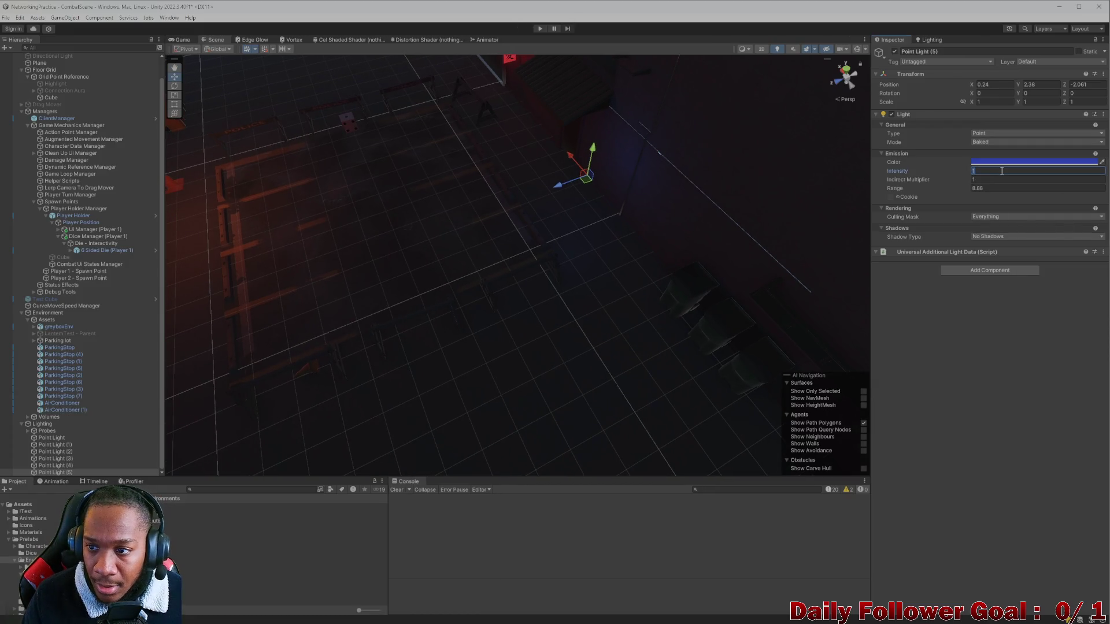
mouse_move(217, 235)
mouse_down()
mouse_move(321, 243)
mouse_move(294, 253)
mouse_up()
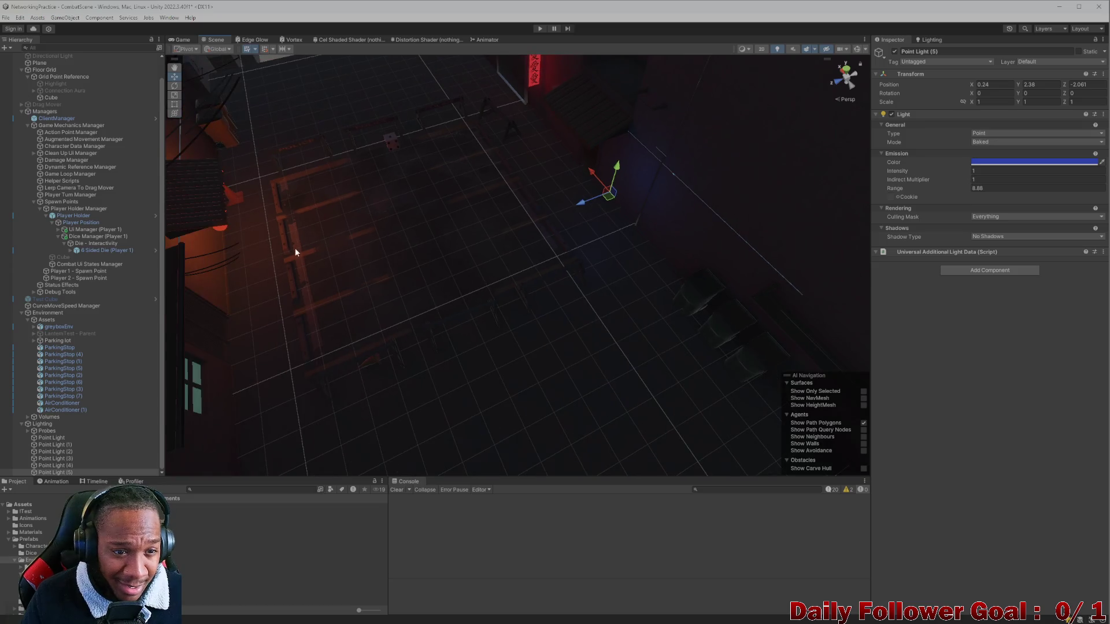
mouse_move(610, 212)
mouse_down()
mouse_move(610, 187)
mouse_move(563, 229)
mouse_move(562, 259)
mouse_move(577, 266)
mouse_move(455, 332)
mouse_move(612, 263)
mouse_move(484, 310)
mouse_move(612, 305)
mouse_move(566, 287)
mouse_move(540, 228)
mouse_move(549, 327)
mouse_move(461, 381)
mouse_move(570, 438)
mouse_move(500, 364)
mouse_move(504, 351)
mouse_move(557, 352)
mouse_move(414, 354)
mouse_move(651, 445)
mouse_move(651, 428)
mouse_up()
key(ctrl+d)
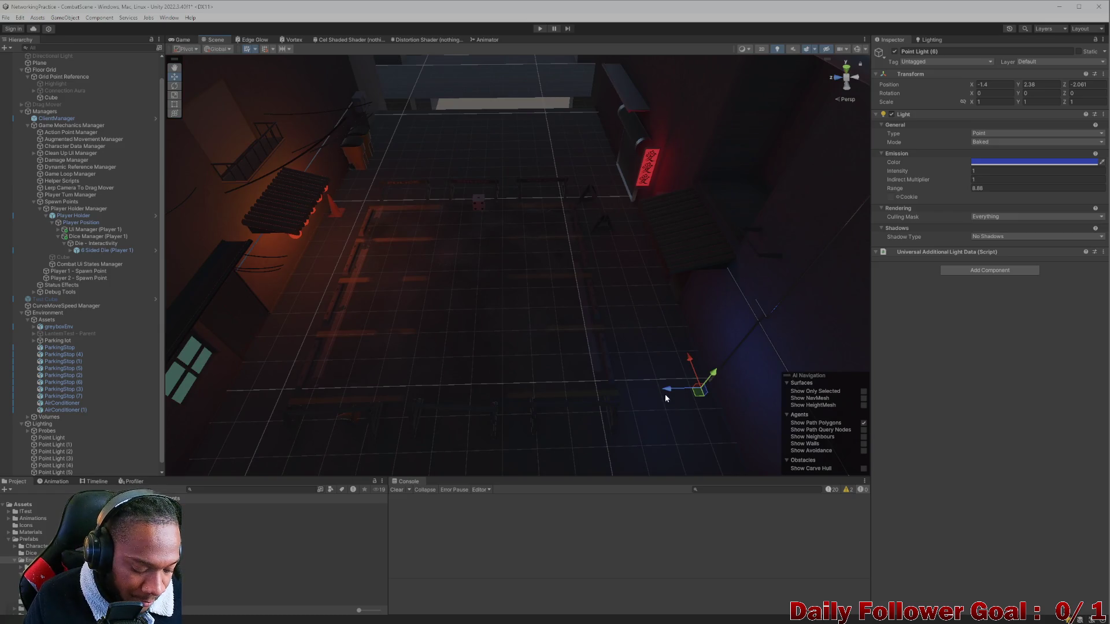
Select and frame the copied Point Light (7) in the alley
click(621, 410)
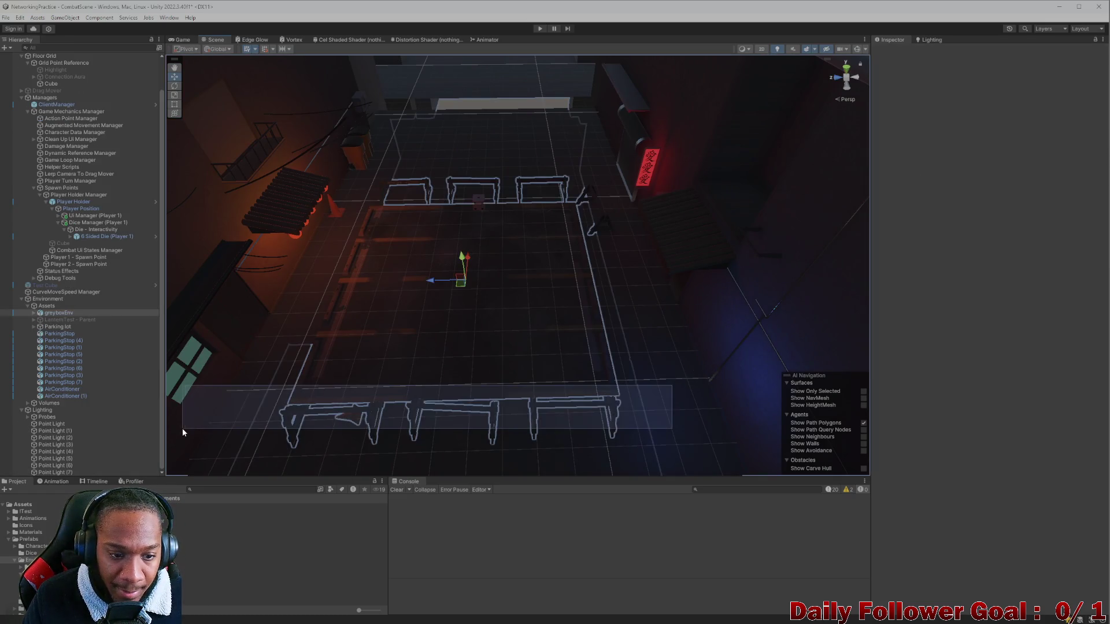
click(623, 406)
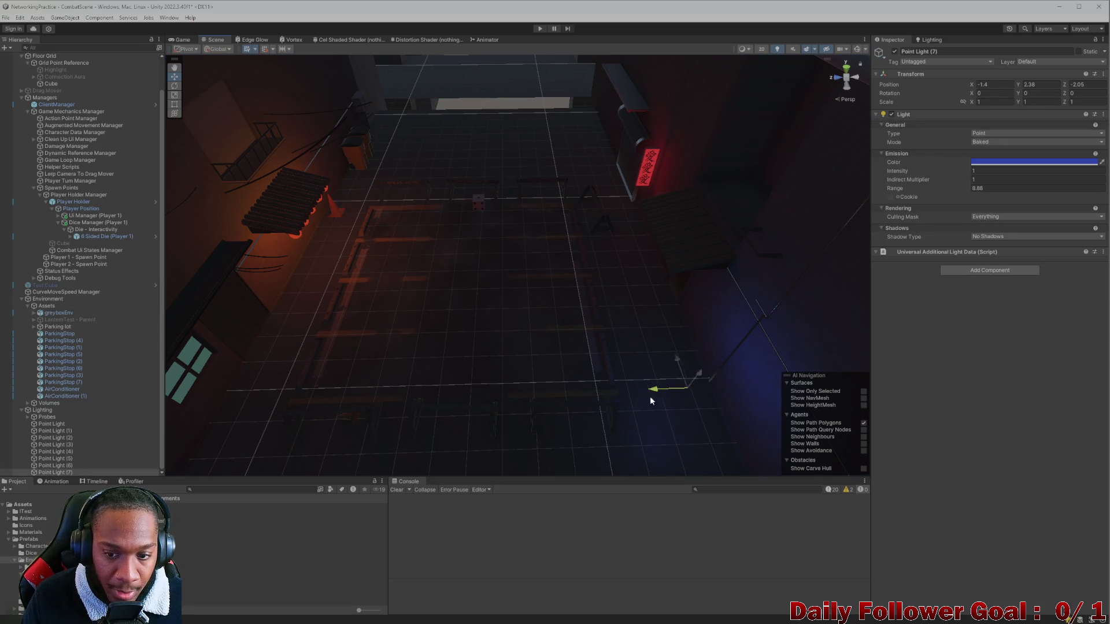
key(f)
mouse_move(504, 344)
mouse_down()
mouse_move(565, 284)
mouse_move(577, 297)
mouse_move(520, 247)
mouse_up()
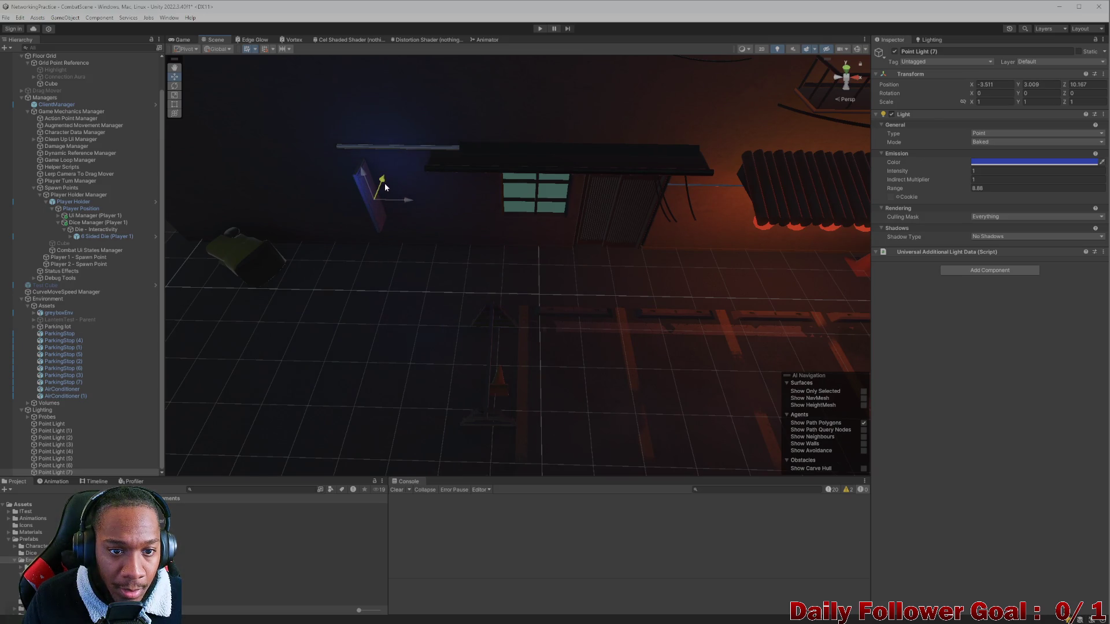
click(385, 189)
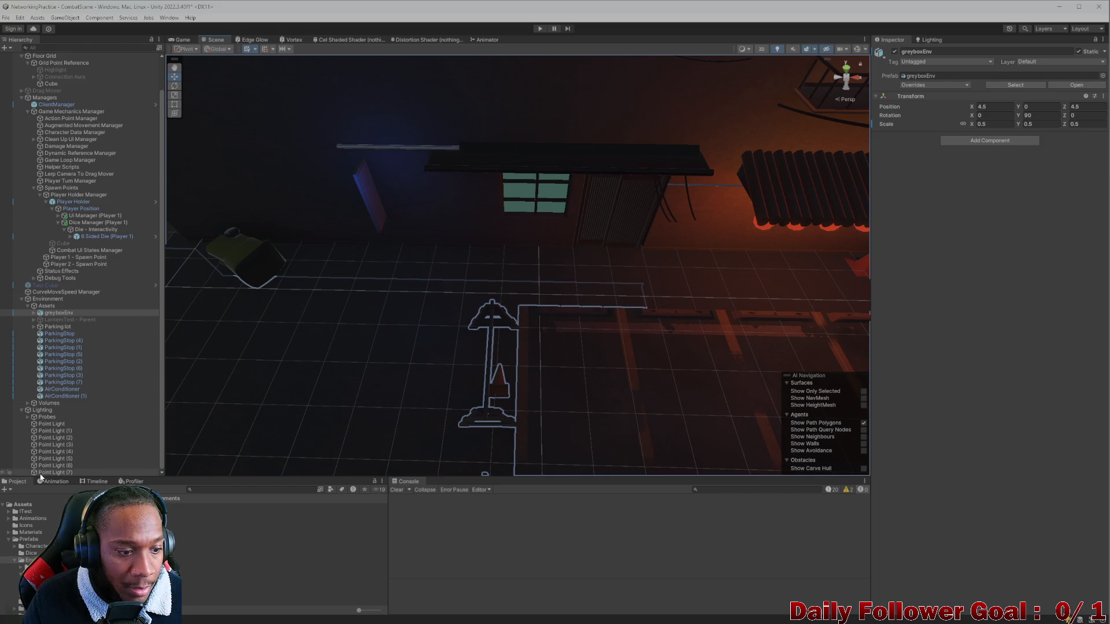
click(62, 471)
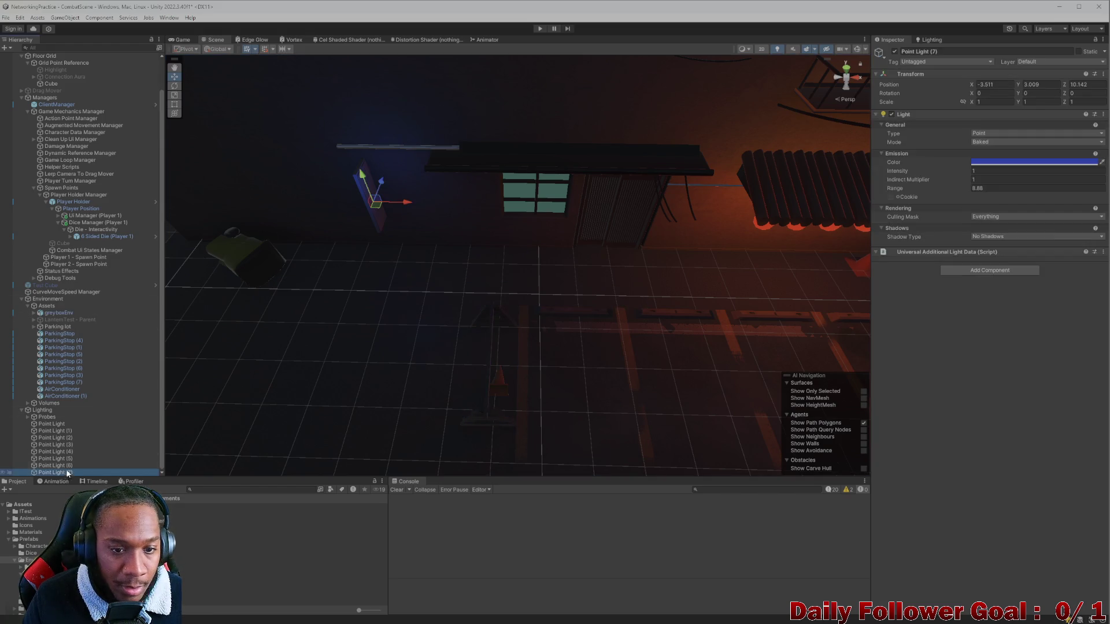
Set Point Light (7)'s colour to magenta DB0580 and slide it along the left wall
click(983, 162)
drag(1072, 195, 1062, 190)
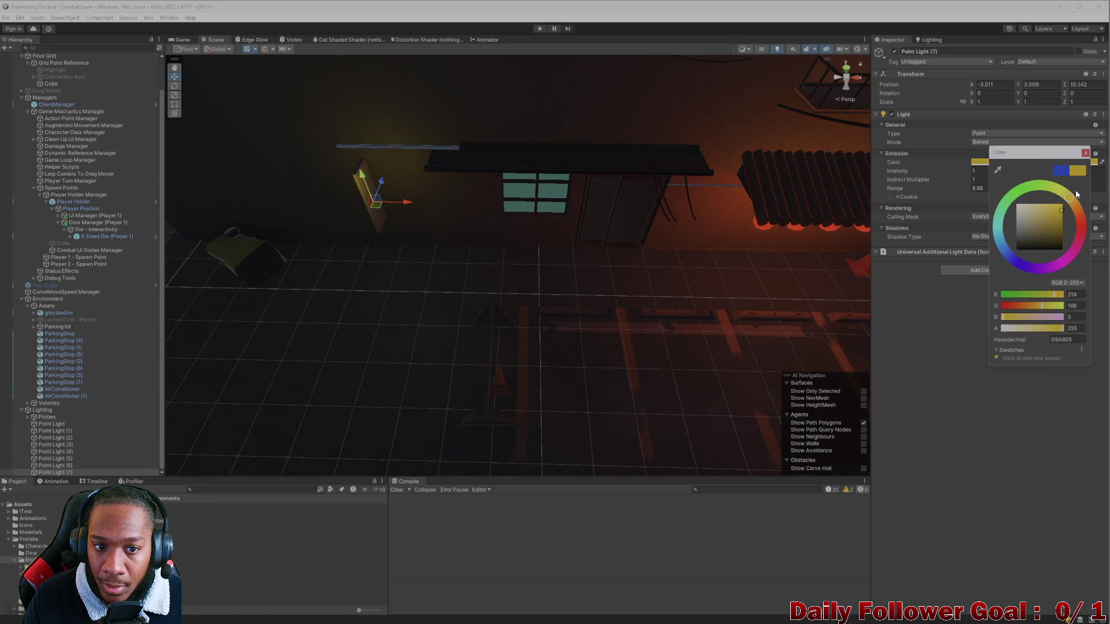
mouse_move(1075, 194)
mouse_down()
mouse_move(1064, 196)
mouse_move(1091, 266)
mouse_up()
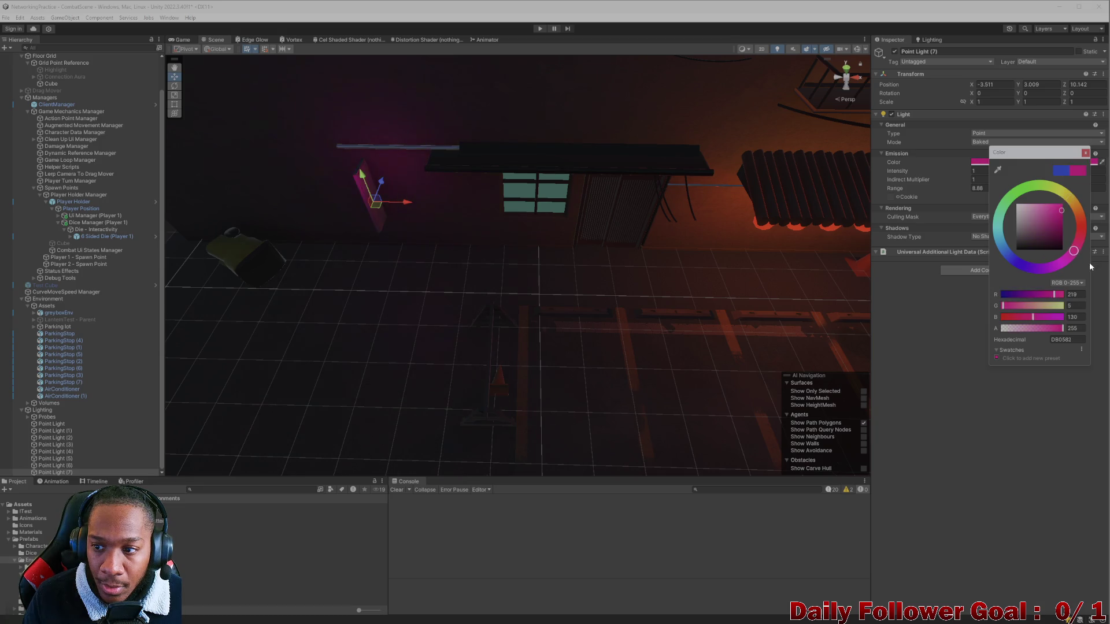
mouse_move(395, 205)
mouse_down()
mouse_move(502, 307)
mouse_move(550, 329)
mouse_move(609, 248)
mouse_move(516, 346)
mouse_move(523, 285)
mouse_move(520, 320)
mouse_move(530, 297)
mouse_move(466, 342)
mouse_up()
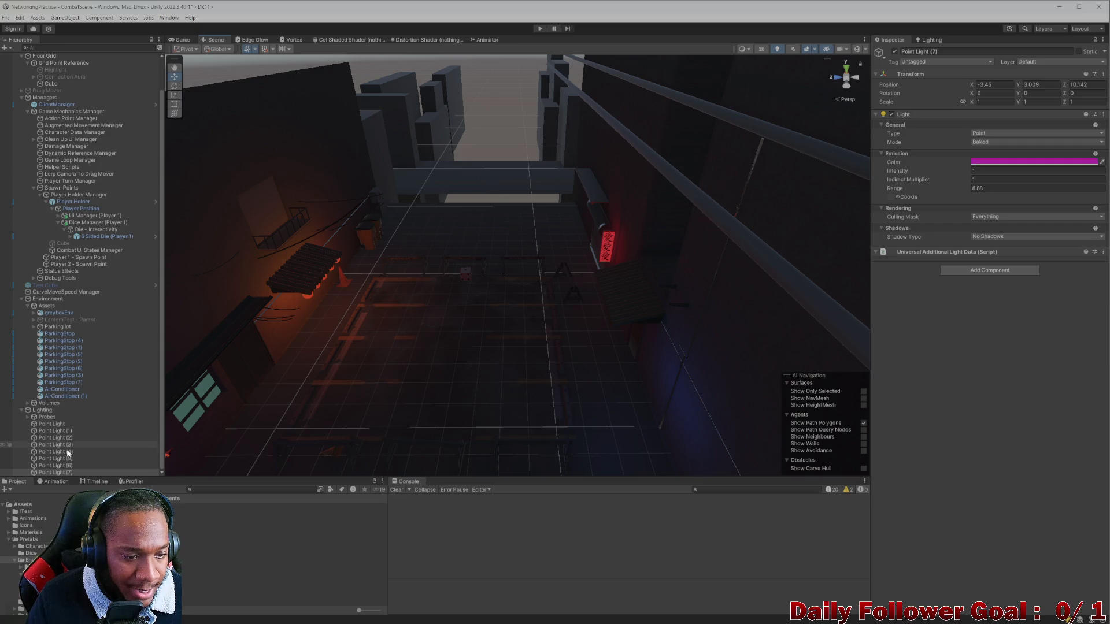
Turn the view toward the red-lit wall and select and frame the magenta Point Light (7)
drag(427, 287, 450, 256)
mouse_move(331, 278)
mouse_down()
mouse_move(535, 225)
mouse_move(623, 239)
mouse_move(535, 247)
mouse_move(571, 287)
mouse_move(337, 298)
mouse_up()
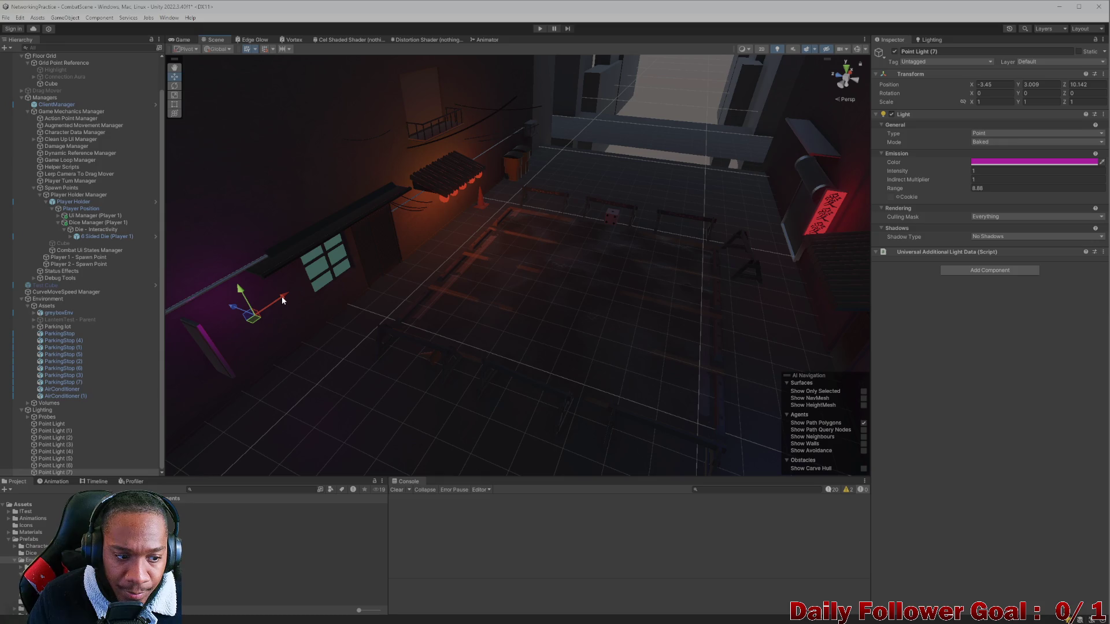
click(50, 466)
double_click(60, 470)
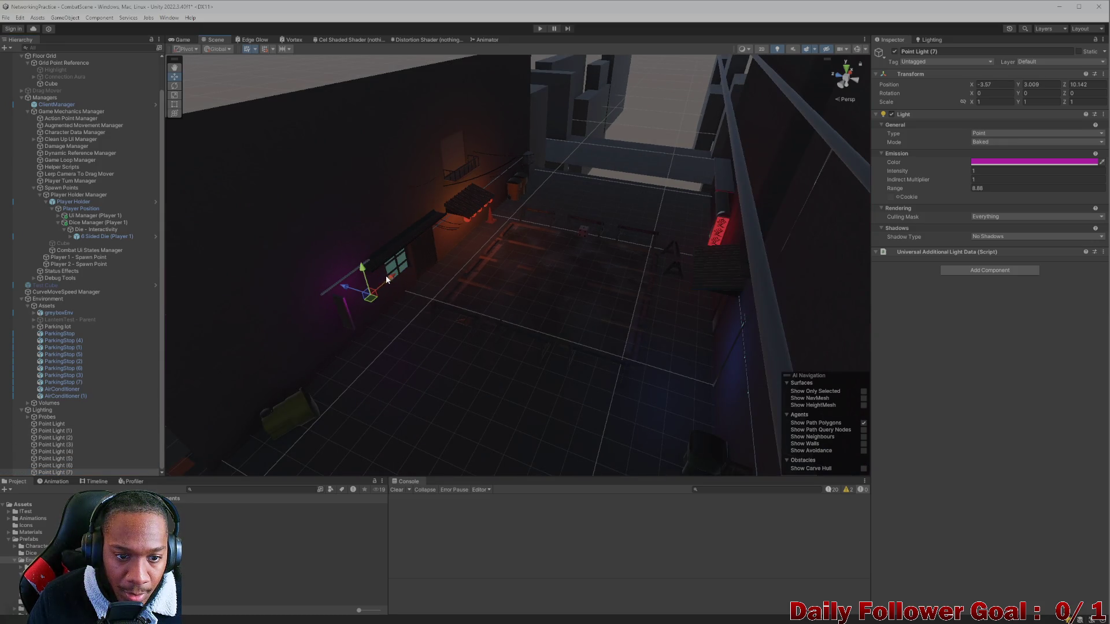
Move Point Light (7) onto the awning at X -0.382, Y 5.563, Z 6.18
drag(386, 283, 385, 290)
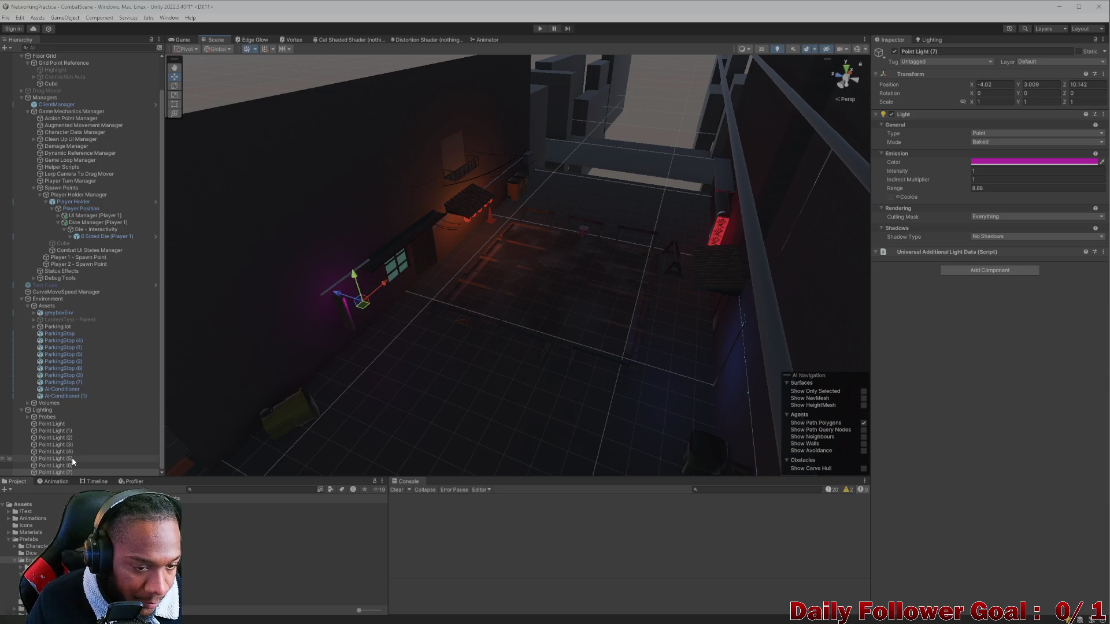
drag(364, 312, 505, 264)
scroll(505, 265, up, 3)
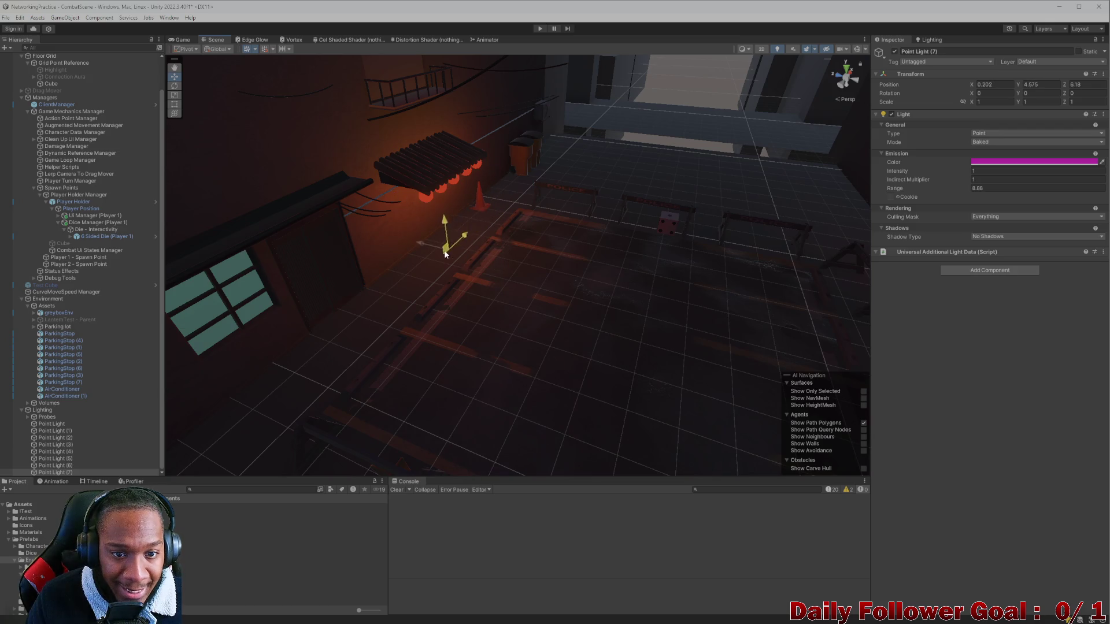
click(431, 219)
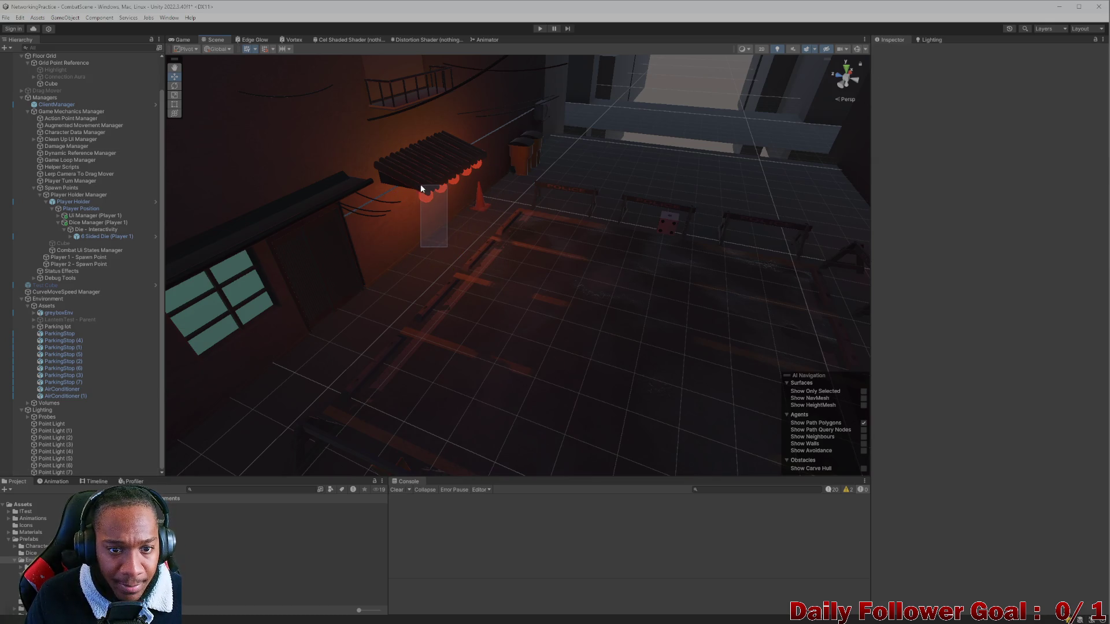
click(449, 271)
drag(437, 149, 437, 143)
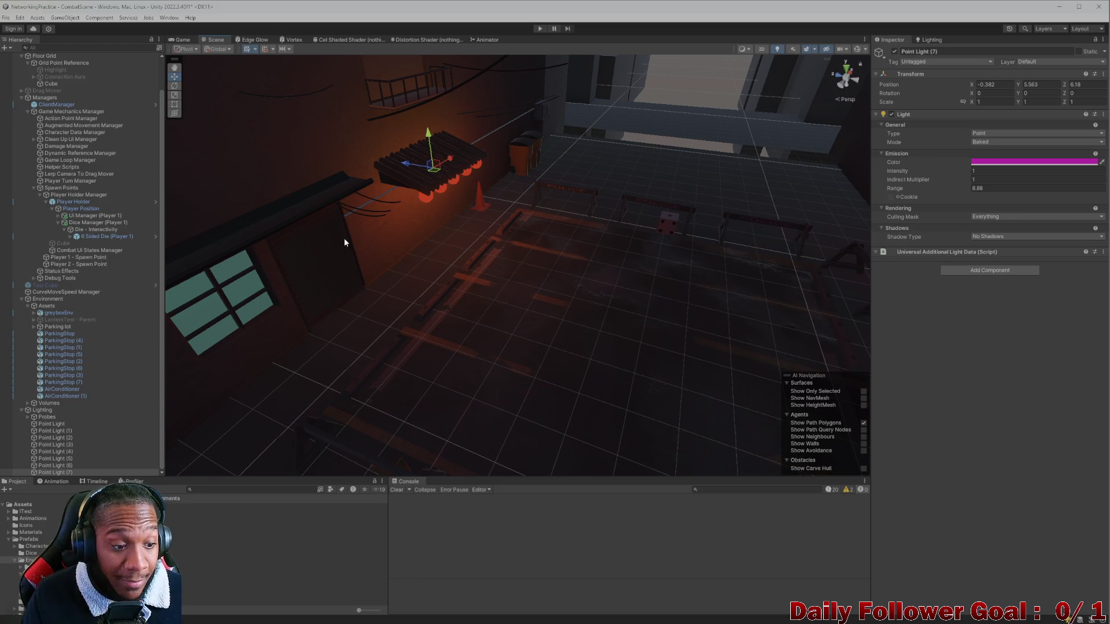
Duplicate the magenta Point Light (7) and inspect the alley from several angles
right_click(67, 473)
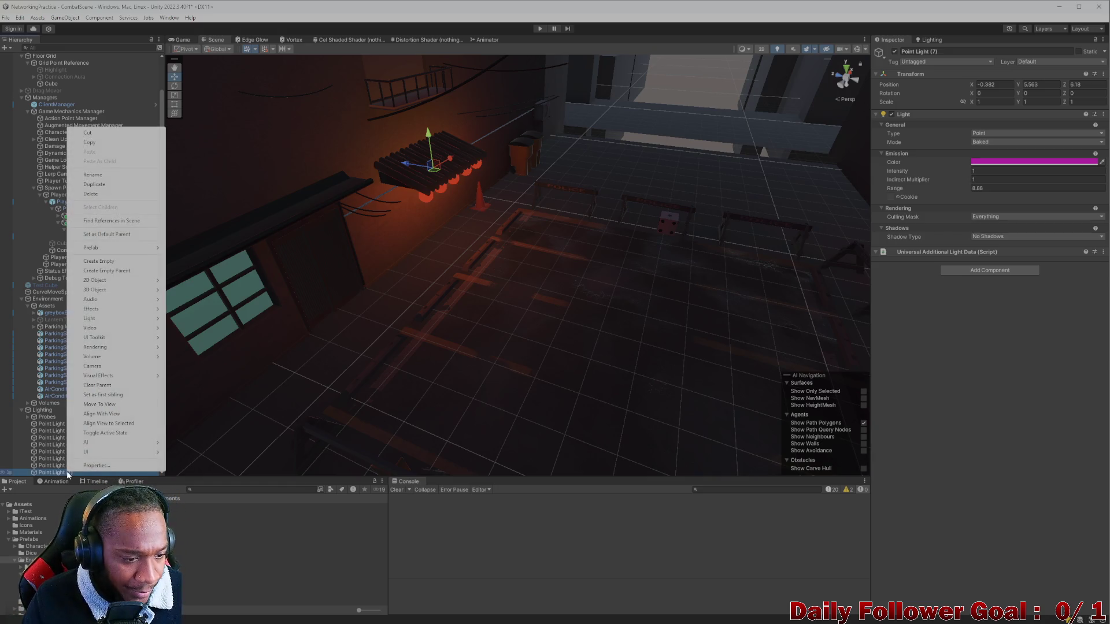
click(90, 184)
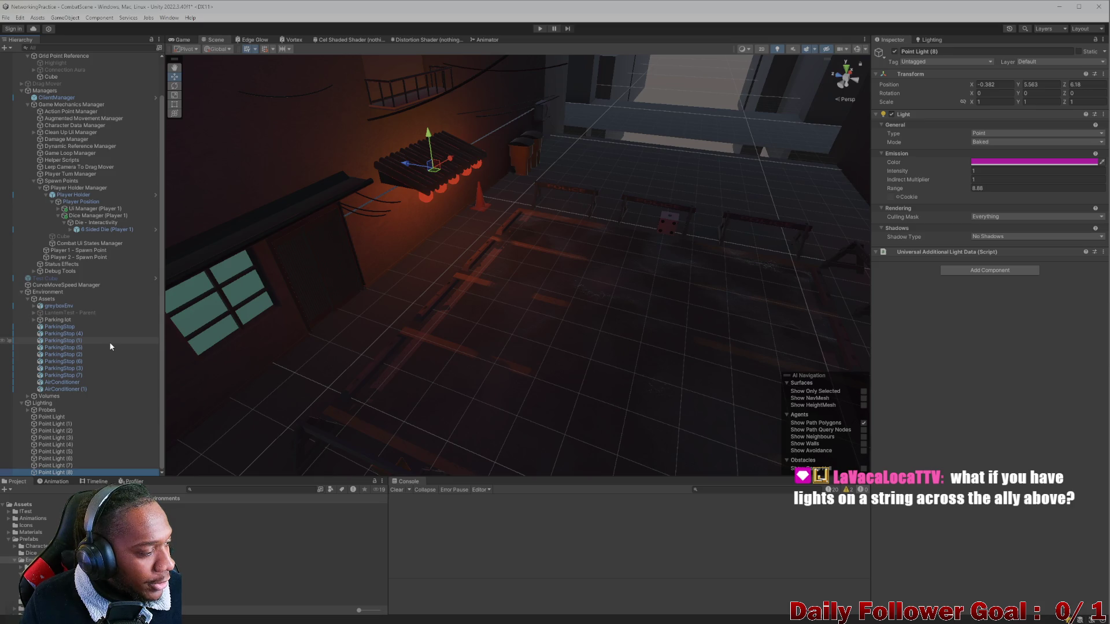
mouse_move(312, 300)
mouse_down()
mouse_move(515, 255)
mouse_move(578, 322)
mouse_move(475, 297)
mouse_move(426, 242)
mouse_move(395, 164)
mouse_move(426, 164)
mouse_up()
mouse_move(571, 192)
mouse_down()
mouse_move(570, 237)
mouse_move(528, 193)
mouse_move(400, 211)
mouse_up()
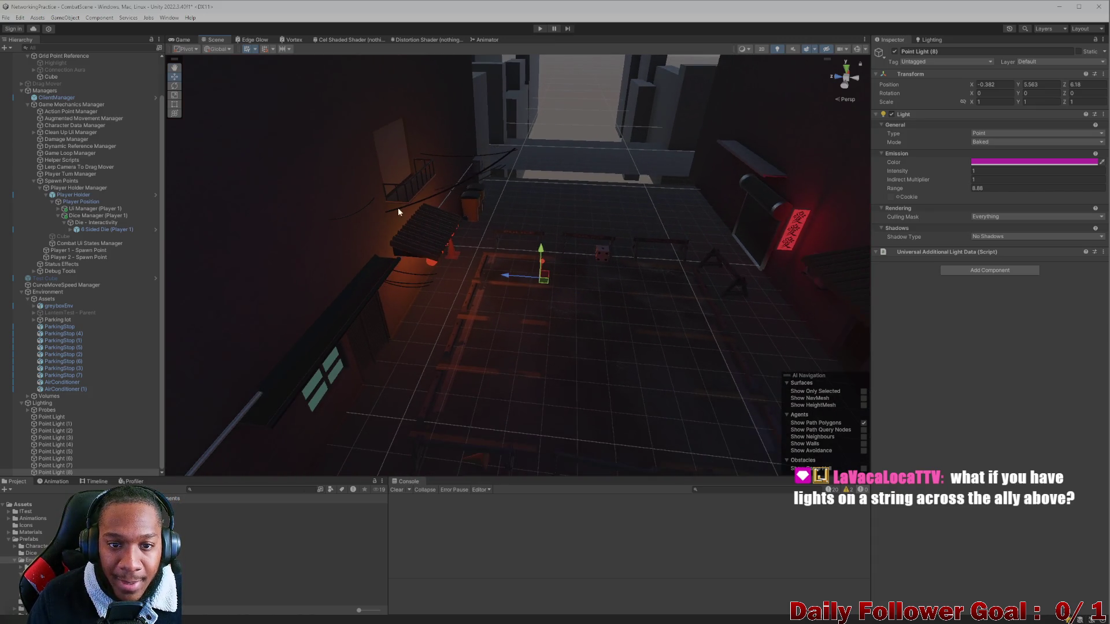
drag(819, 212, 646, 381)
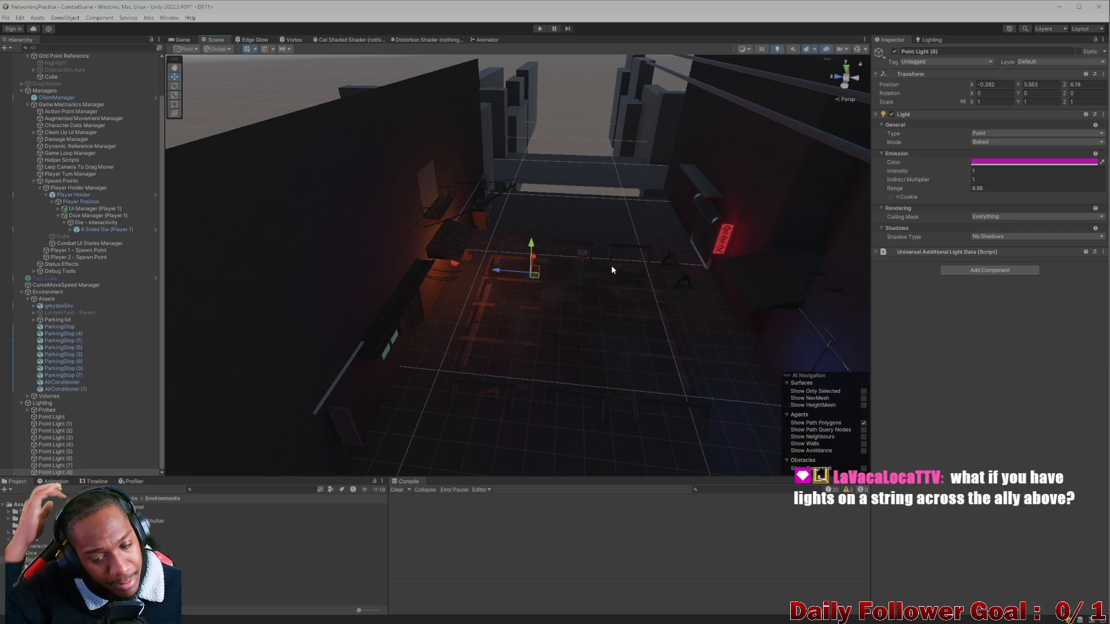
scroll(588, 271, up, 10)
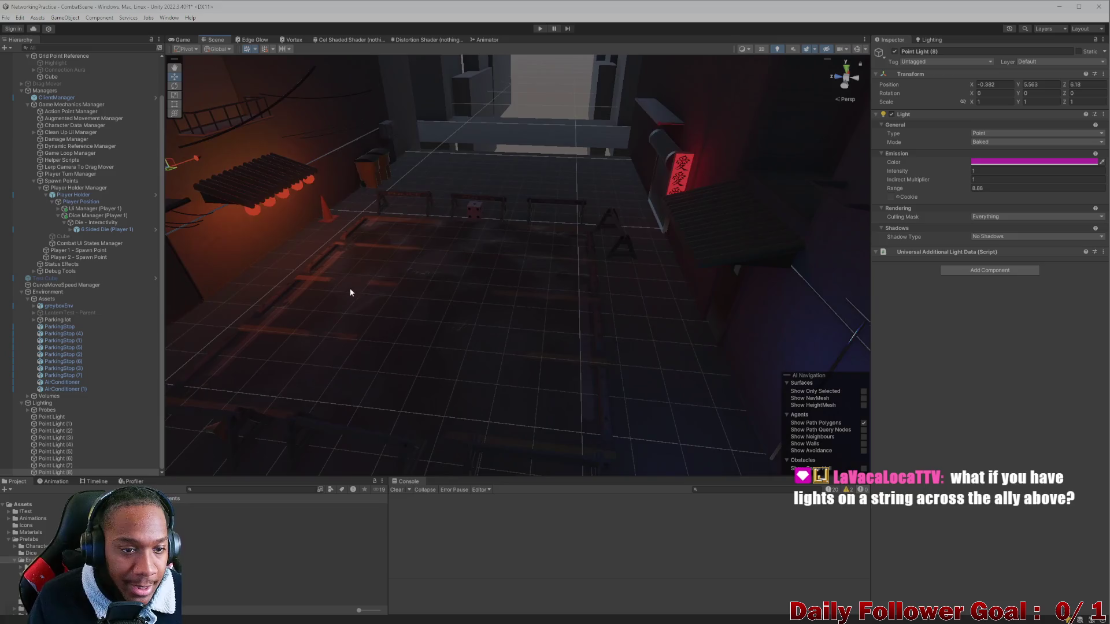
key(f)
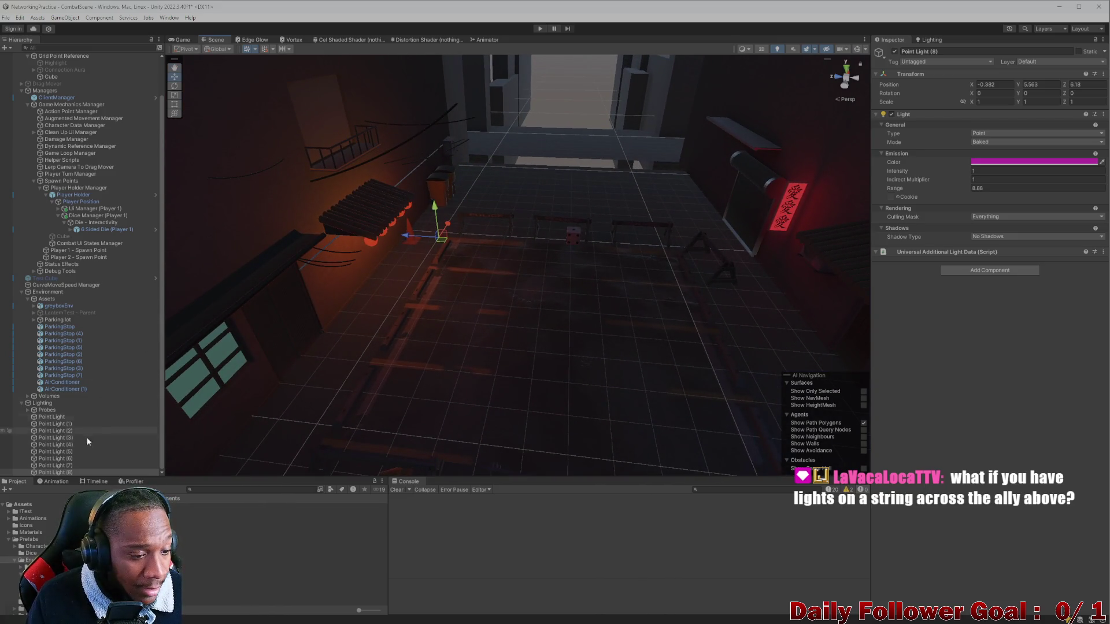
Delete Point Light (8) and Point Light (7), leaving Point Light (6) last in Lighting
click(50, 473)
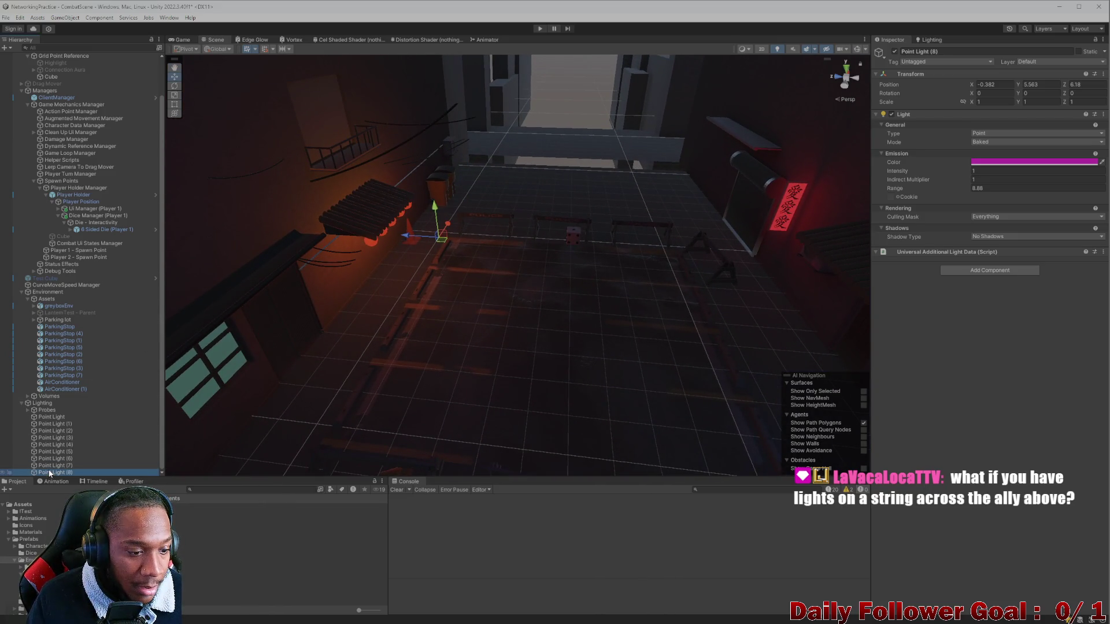
scroll(333, 393, down, 5)
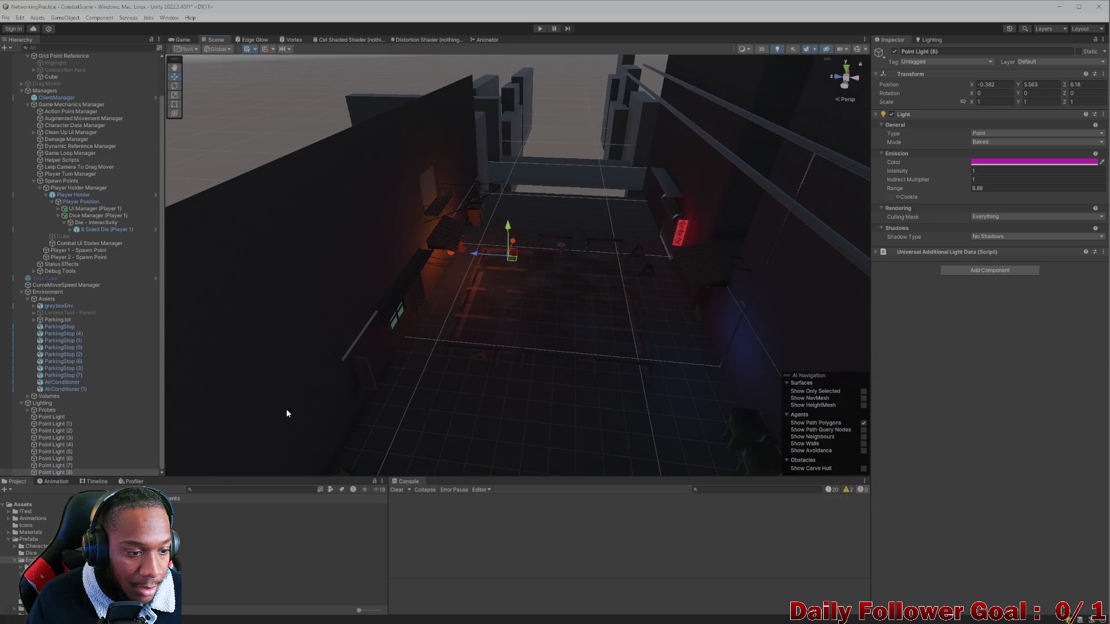
key(Up)
key(Up)
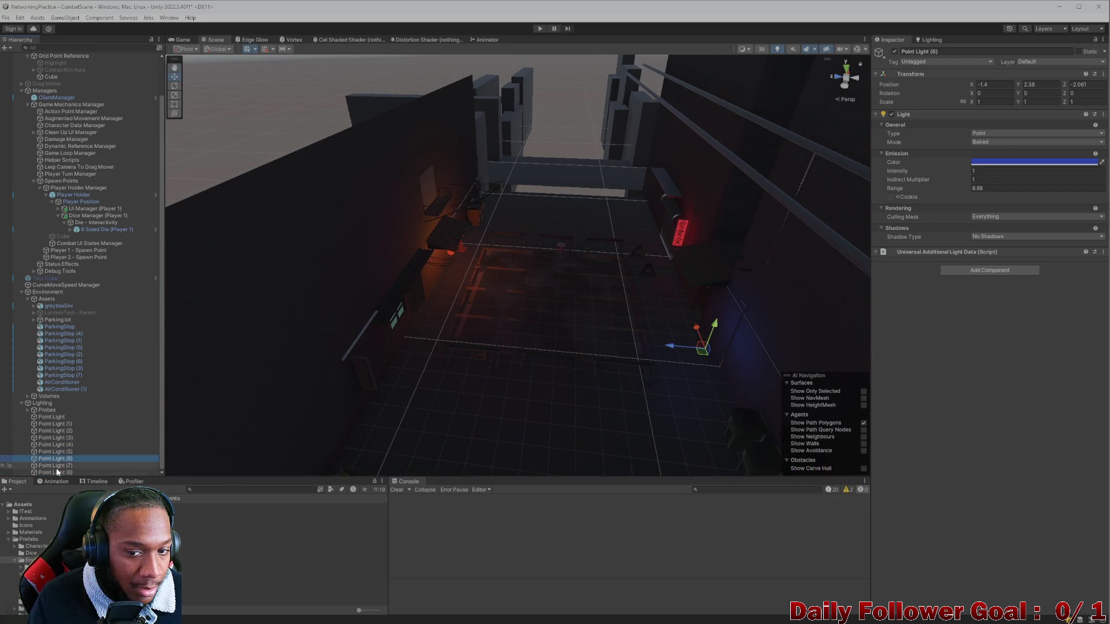
key(Down)
key(Down)
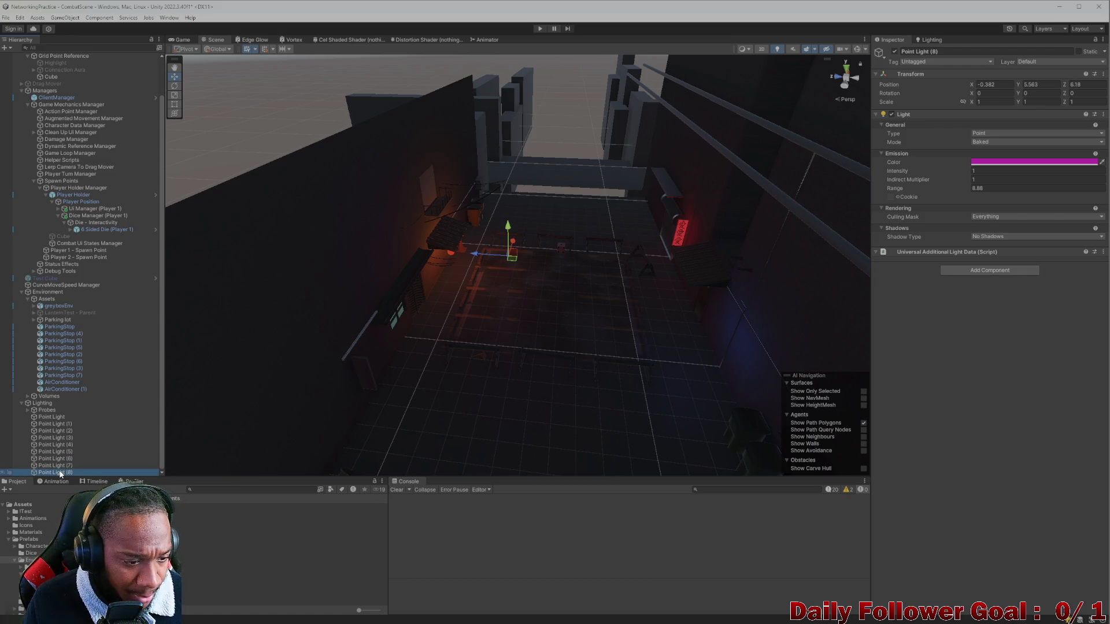
key(Delete)
click(60, 472)
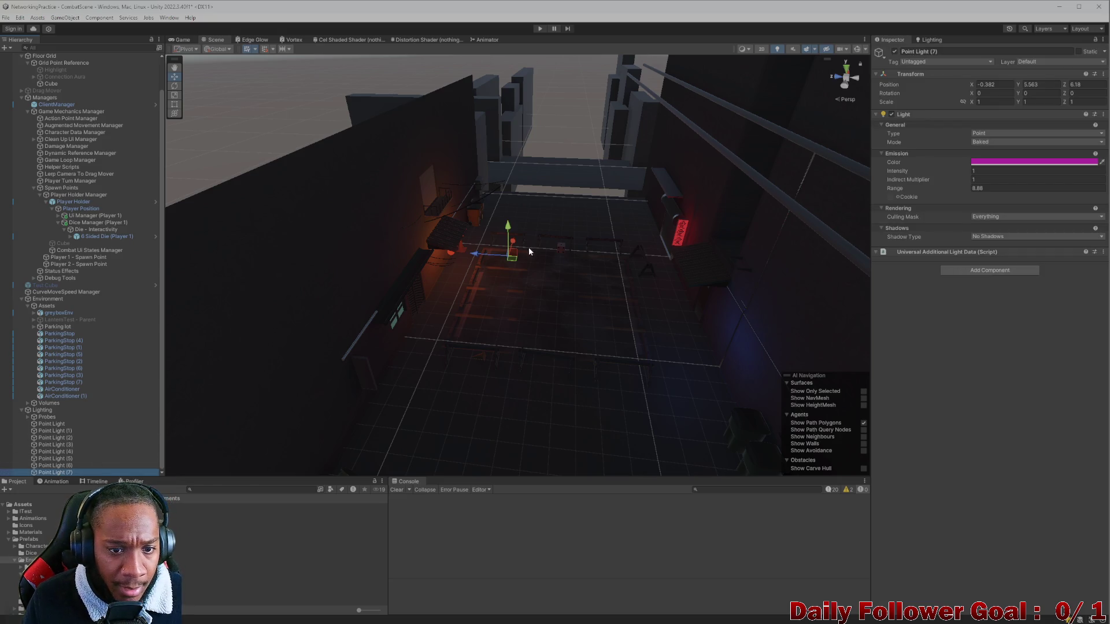
scroll(515, 269, up, 4)
key(Delete)
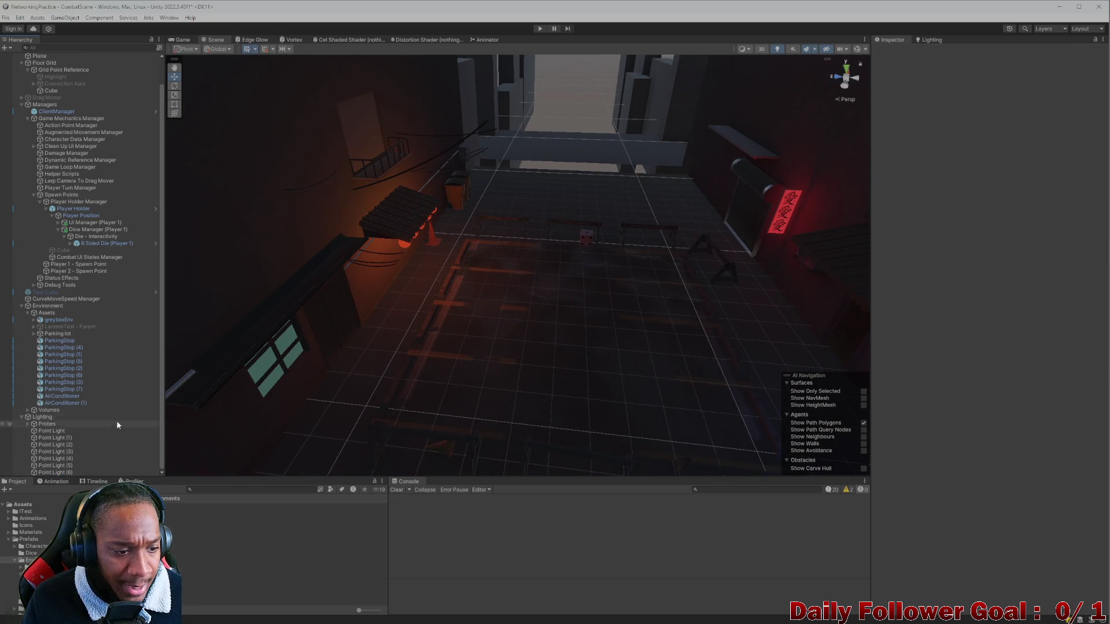
click(58, 431)
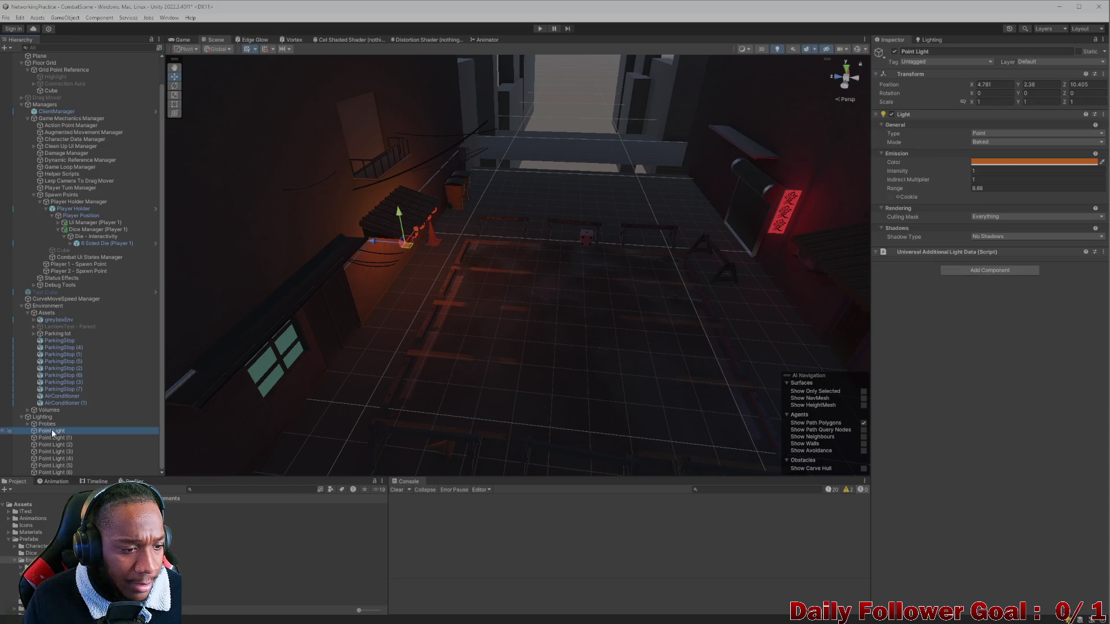
right_click(44, 418)
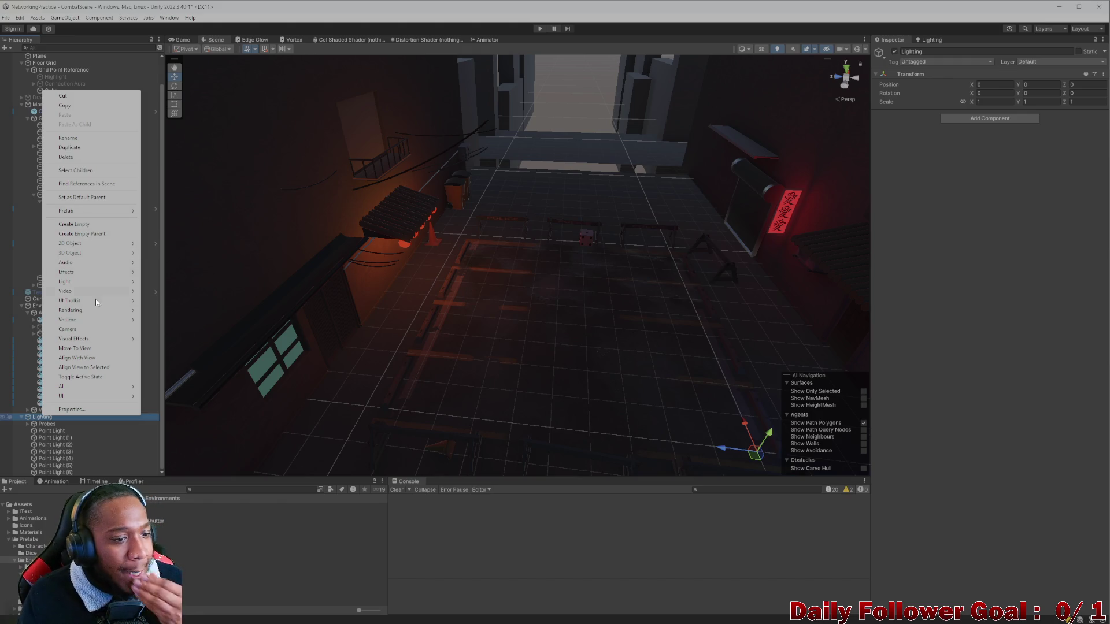
Create a new Spot Light inside the Lighting group
mouse_move(89, 395)
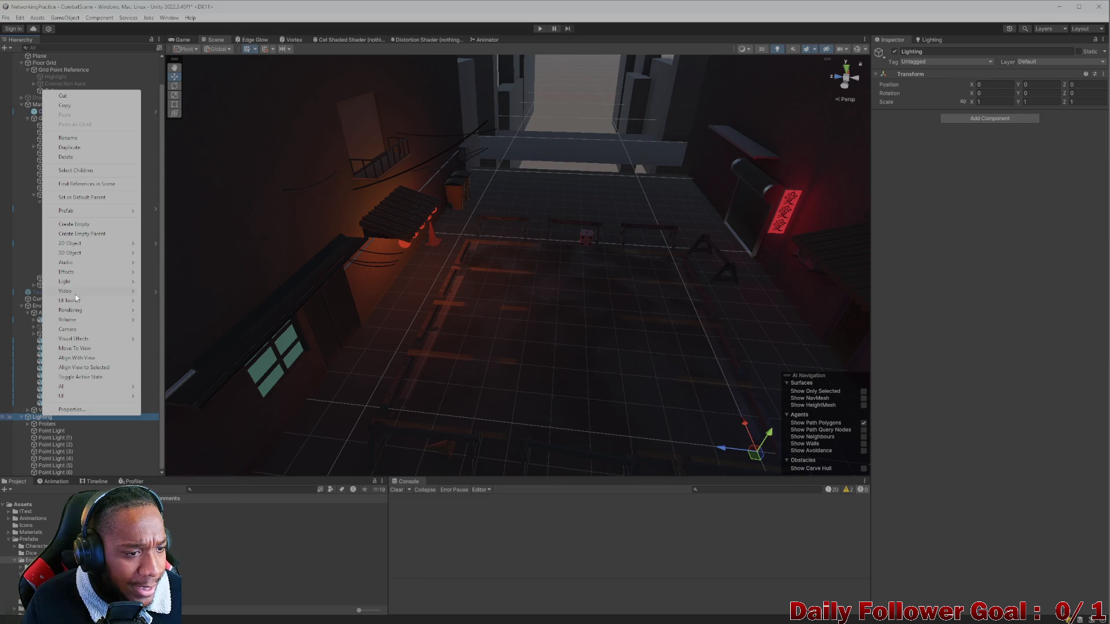
mouse_move(79, 283)
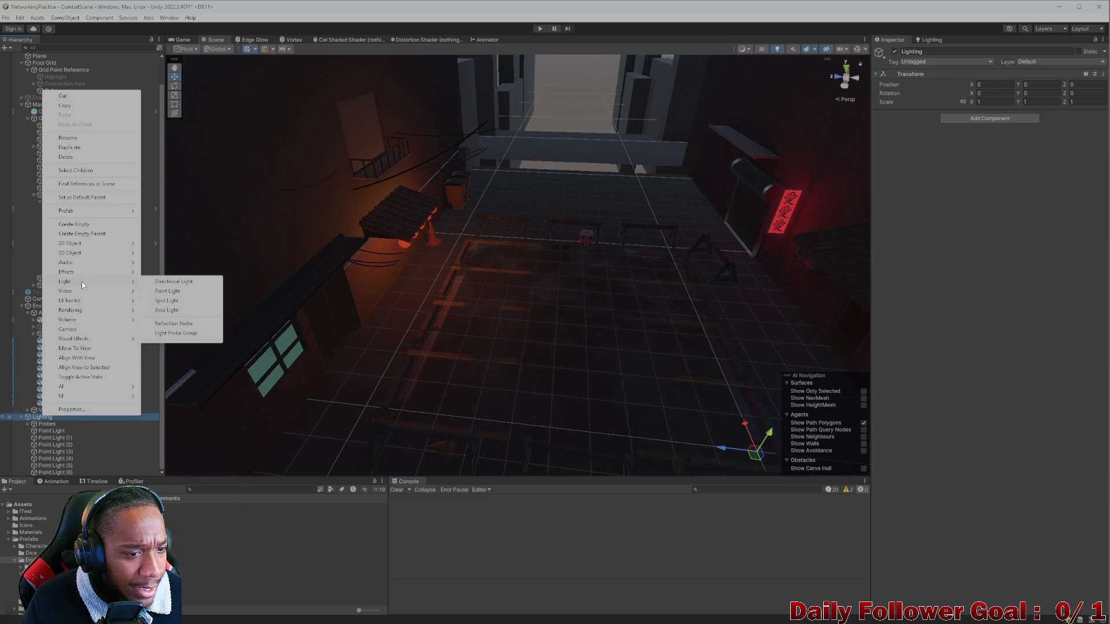
click(168, 300)
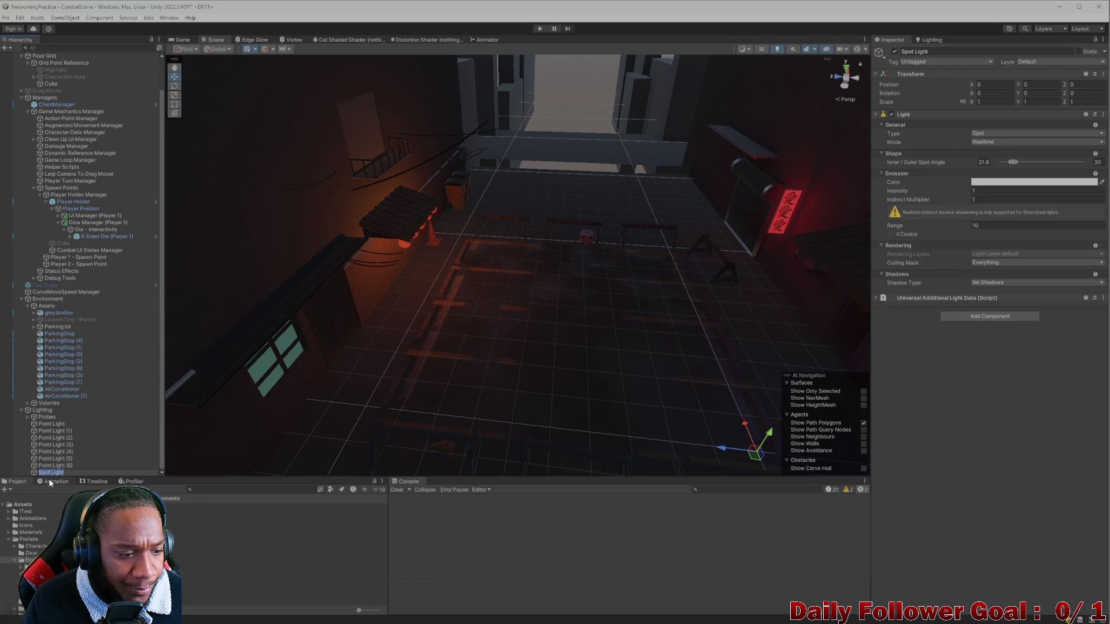
key(Return)
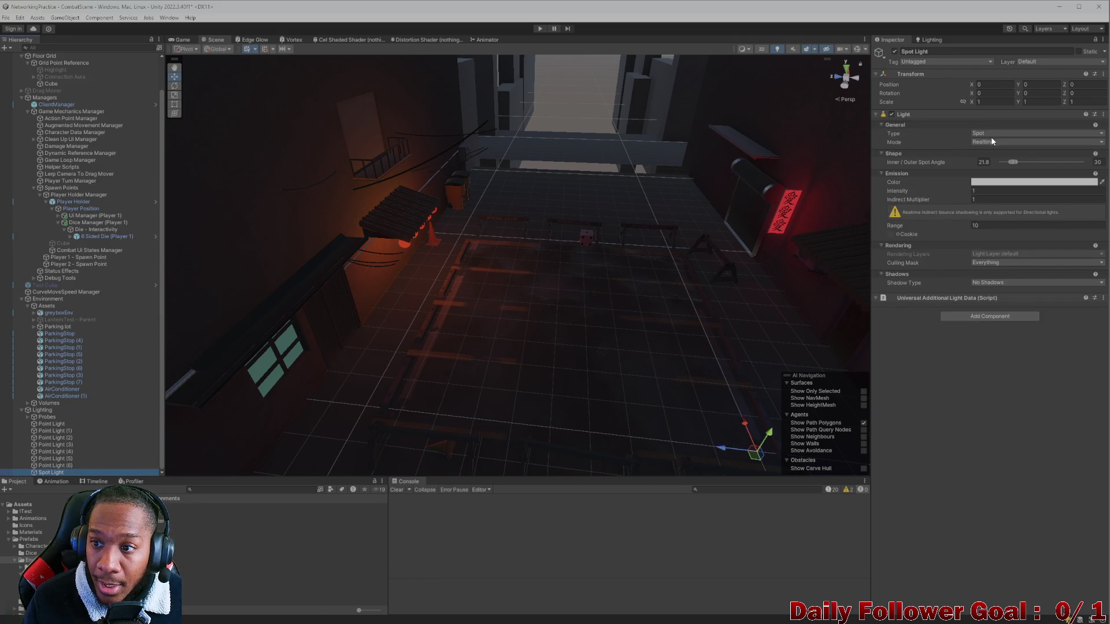
Move the spot light forward and raise it to Y 2.29 above the floor
drag(735, 426, 669, 417)
key(f)
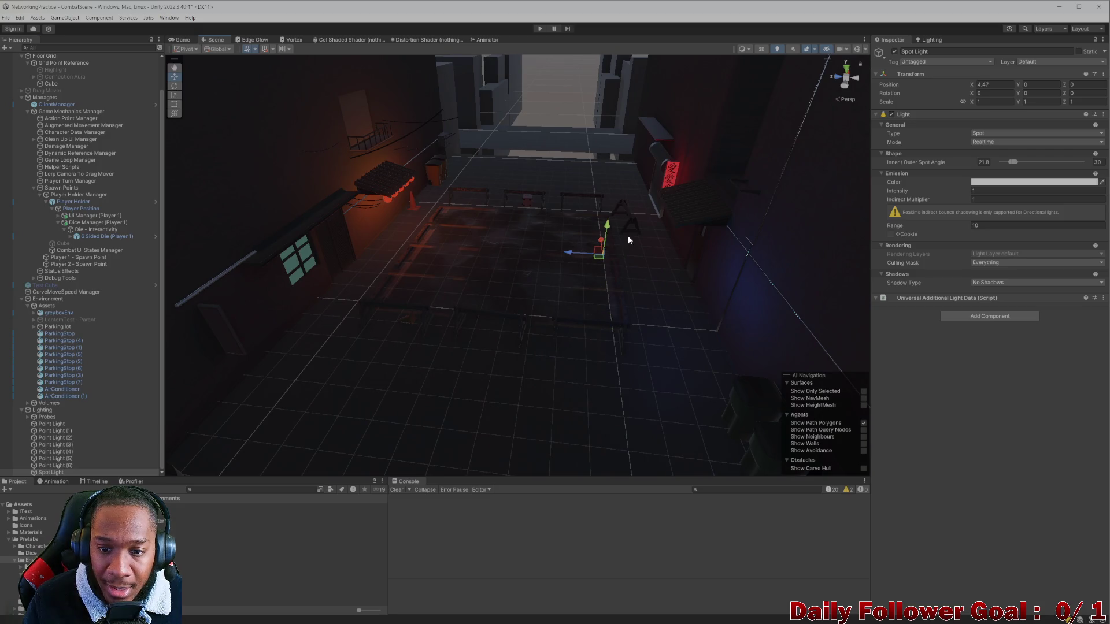
mouse_move(611, 220)
mouse_down()
mouse_move(494, 278)
mouse_move(466, 307)
mouse_move(516, 284)
mouse_up()
mouse_move(575, 265)
mouse_down()
mouse_move(578, 203)
mouse_move(657, 317)
mouse_move(507, 269)
mouse_up()
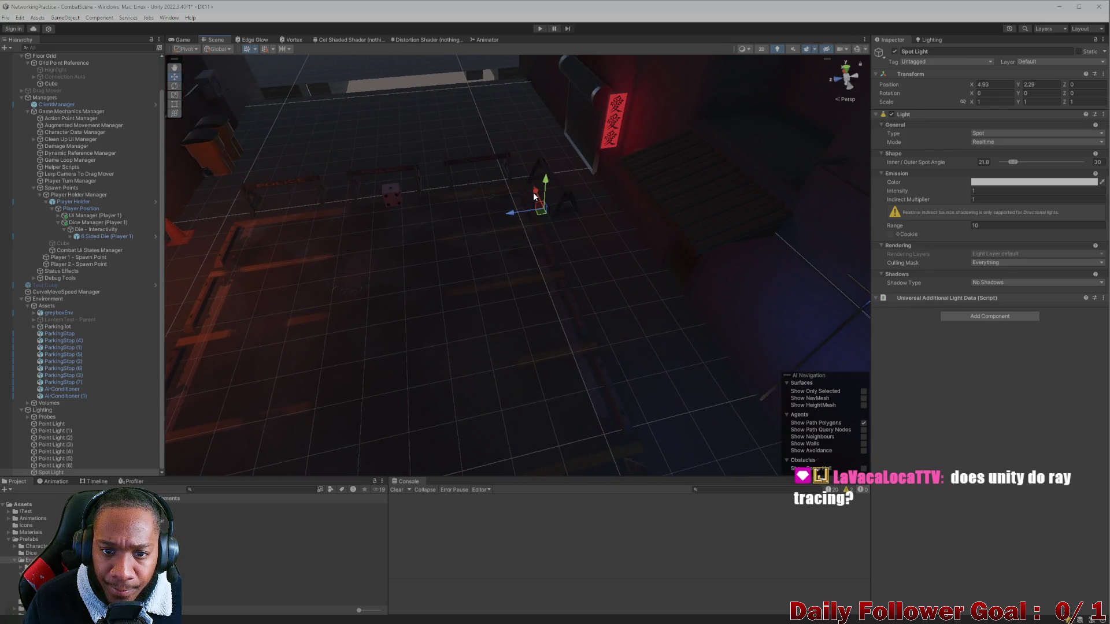
drag(554, 299, 386, 332)
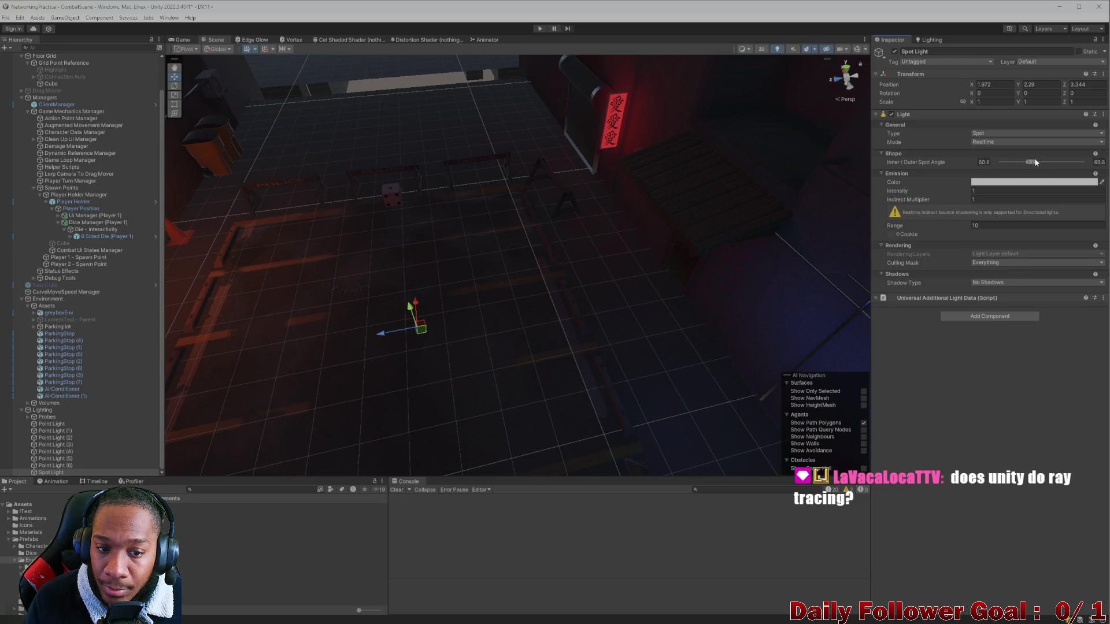
mouse_move(251, 428)
mouse_down()
mouse_move(383, 349)
mouse_move(495, 341)
mouse_move(522, 322)
mouse_move(595, 349)
mouse_move(750, 352)
mouse_move(726, 352)
mouse_up()
Show light gizmos, set Y rotation to 0 and tilt the spot light to about 102.7° on X
click(858, 50)
mouse_move(751, 173)
mouse_down()
mouse_move(625, 344)
mouse_move(656, 247)
mouse_up()
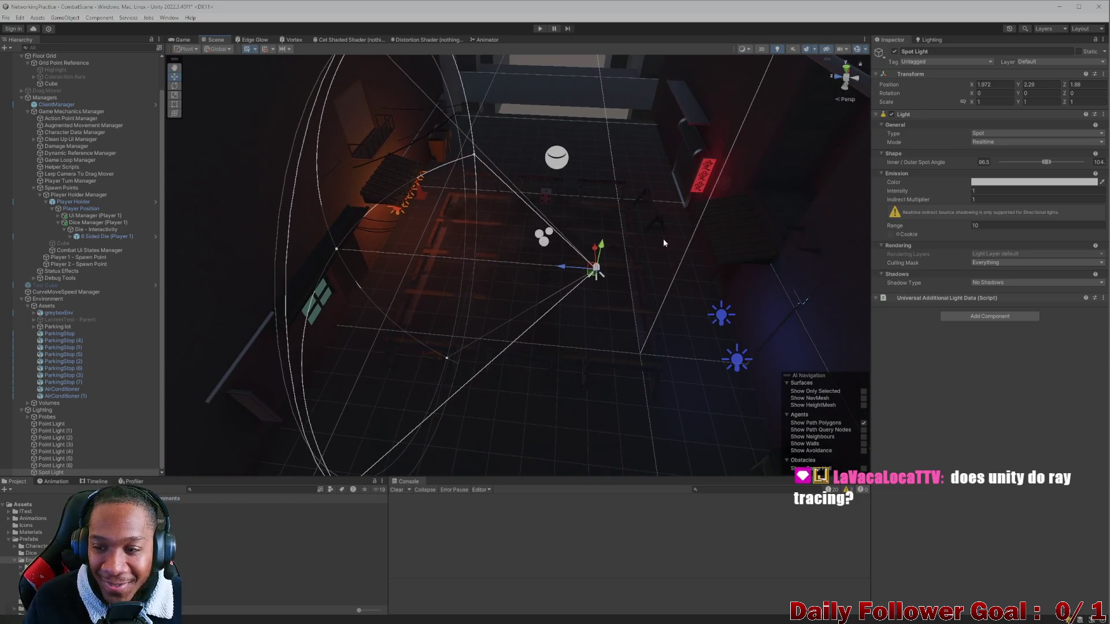
drag(1018, 96, 1022, 112)
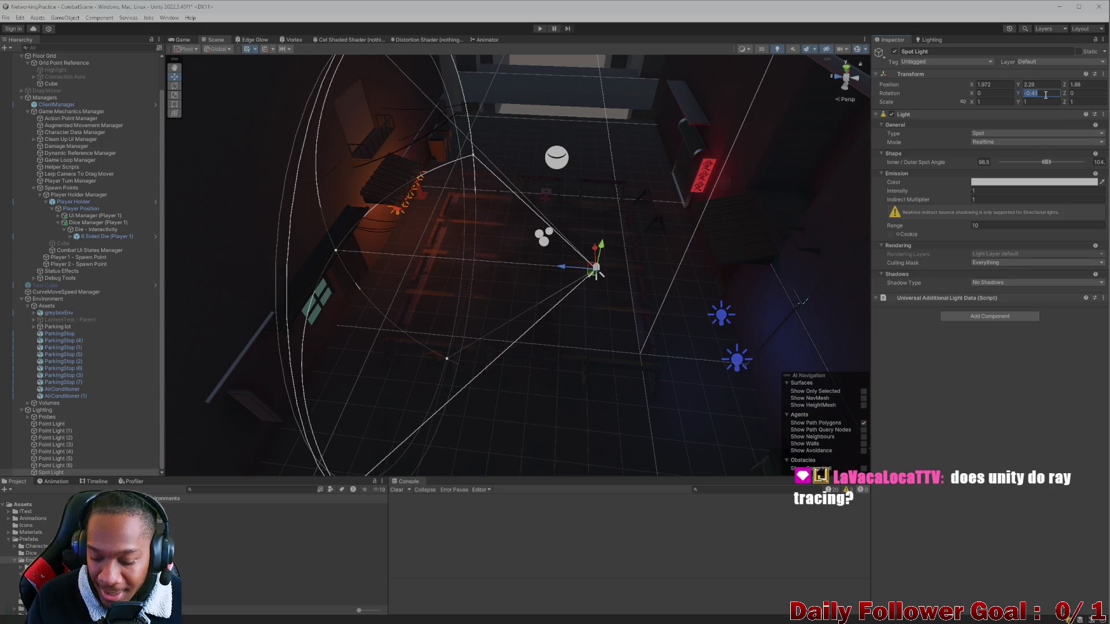
text(0)
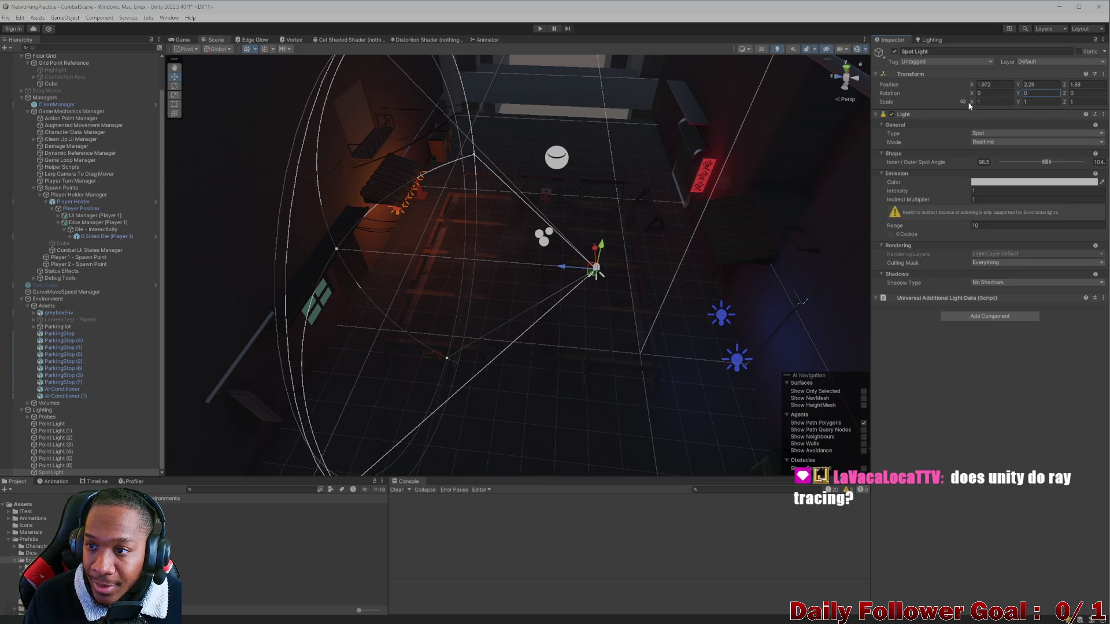
mouse_move(970, 95)
mouse_down()
mouse_move(213, 131)
mouse_move(158, 168)
mouse_up()
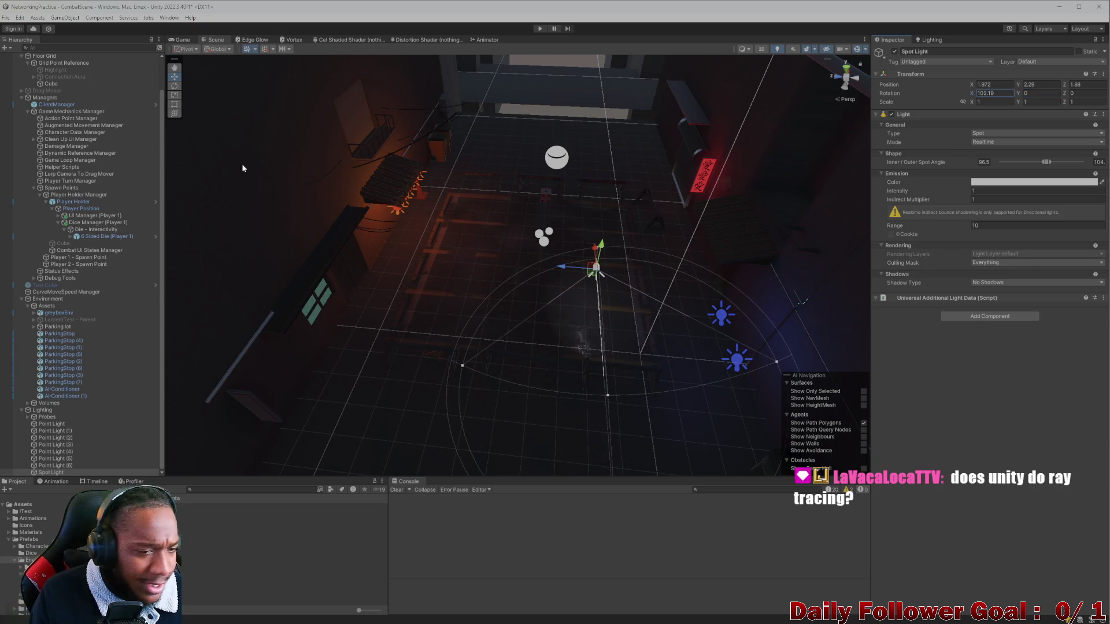
drag(974, 96, 795, 241)
click(577, 280)
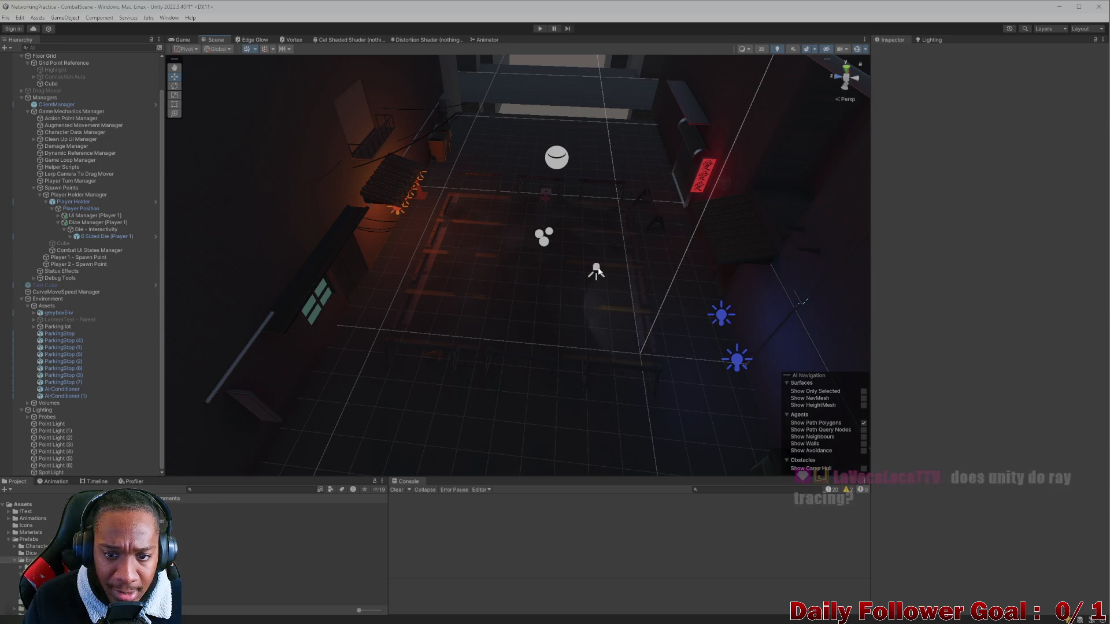
Reposition the spot light along Z and X over the alley floor
click(570, 273)
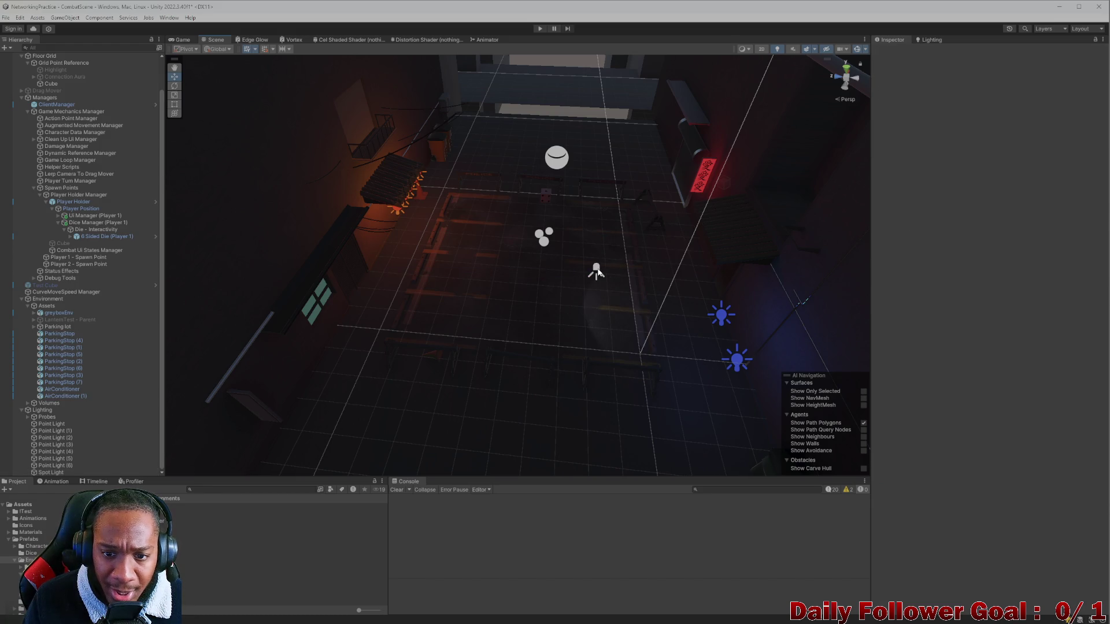
click(597, 272)
mouse_move(568, 272)
mouse_down()
mouse_move(286, 250)
mouse_move(328, 251)
mouse_move(333, 159)
mouse_up()
drag(276, 186, 282, 188)
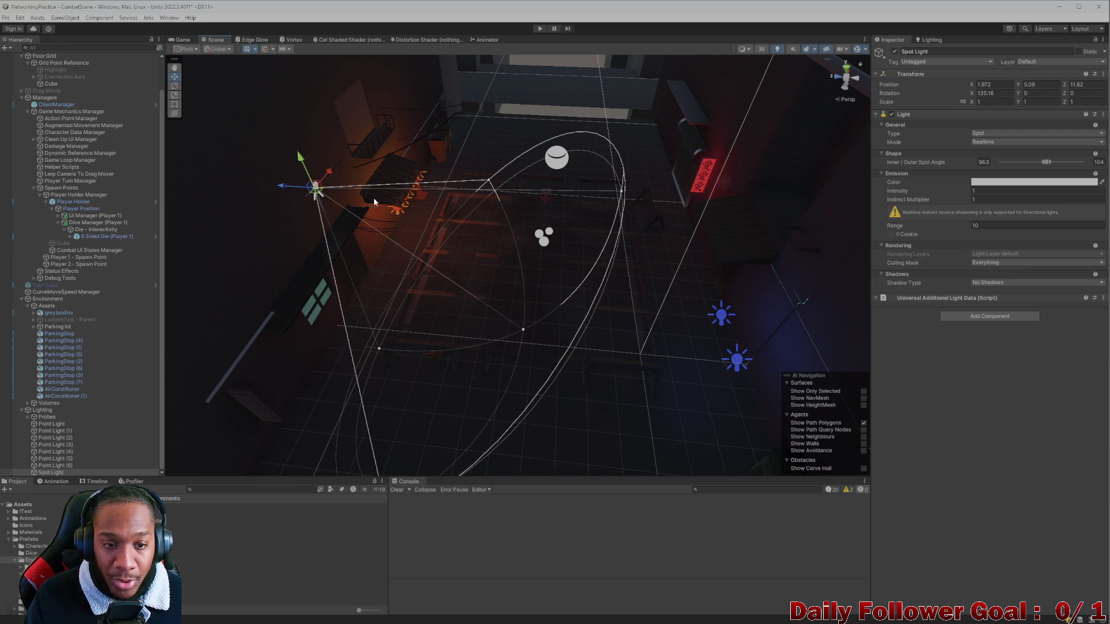
click(330, 160)
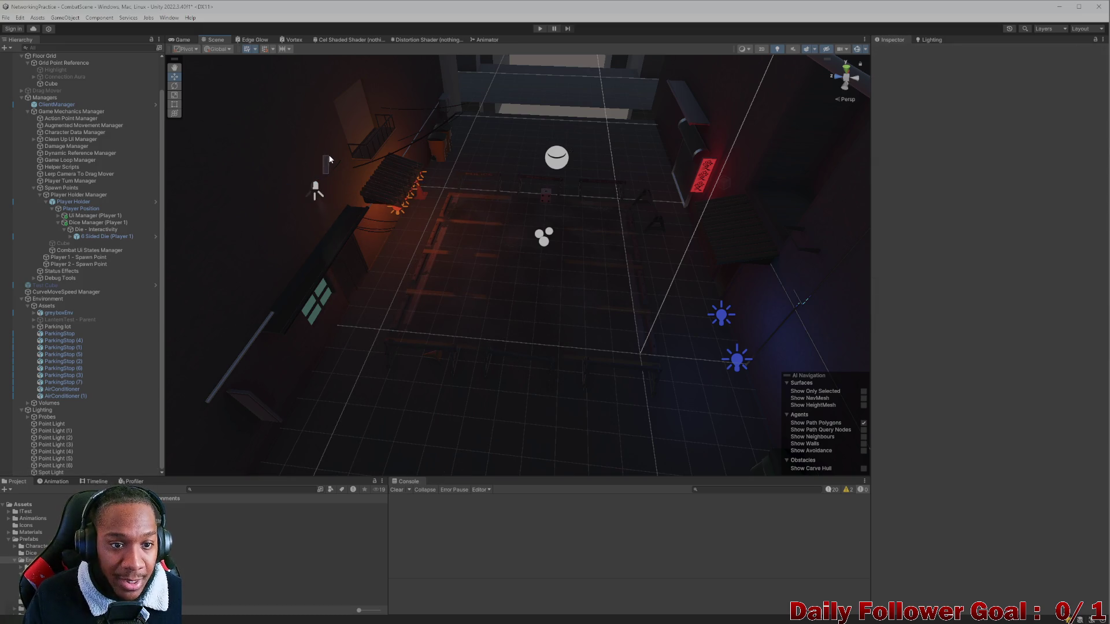
click(315, 188)
mouse_move(327, 176)
mouse_down()
mouse_move(386, 124)
mouse_move(339, 177)
mouse_up()
scroll(613, 284, down, 2)
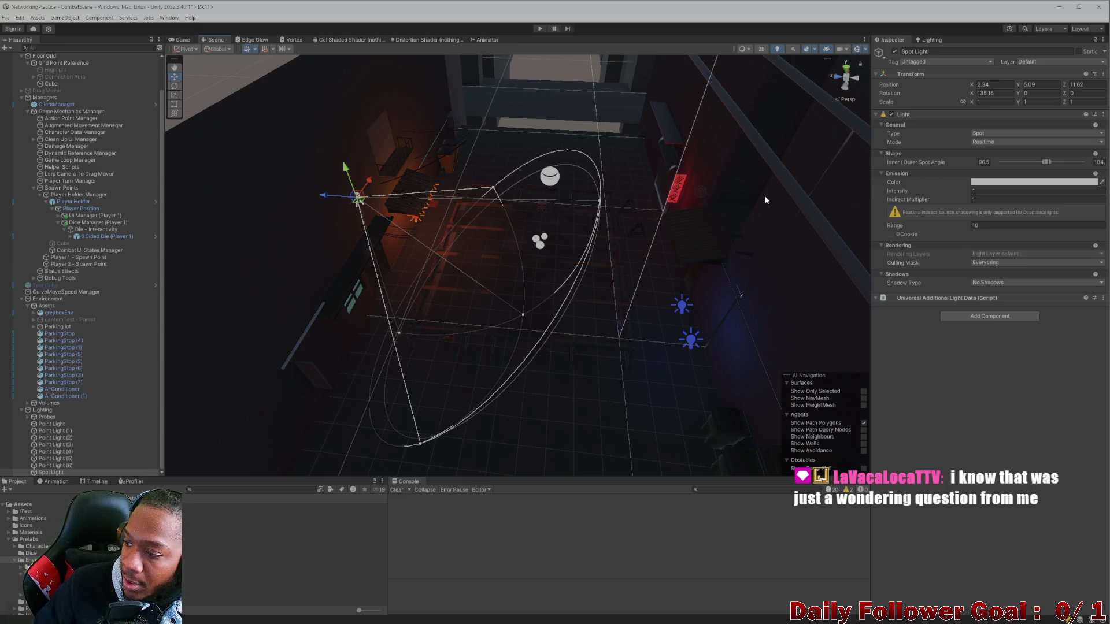
mouse_move(765, 200)
mouse_down()
mouse_move(420, 210)
mouse_move(532, 279)
mouse_move(578, 231)
mouse_move(519, 183)
mouse_up()
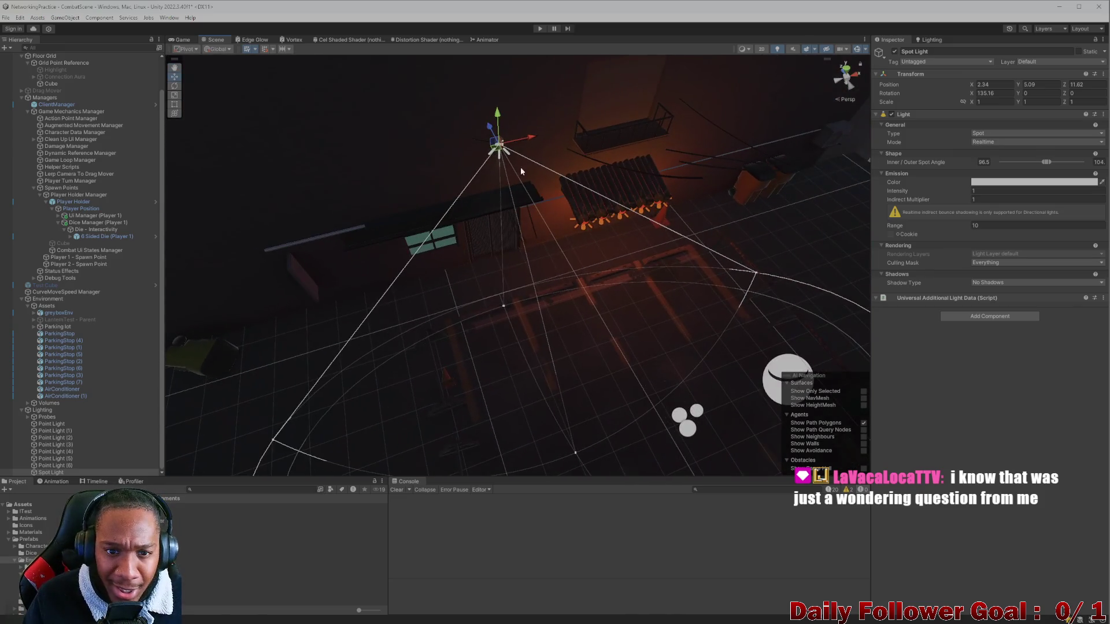
drag(525, 143, 489, 149)
scroll(520, 174, up, 3)
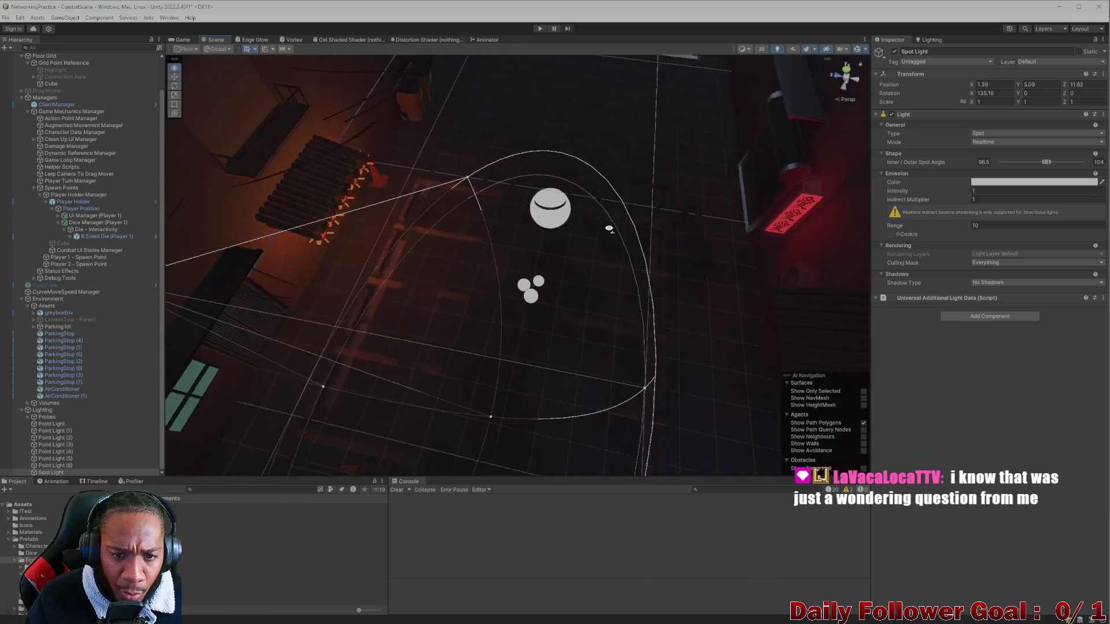
drag(607, 242, 568, 202)
scroll(569, 214, down, 2)
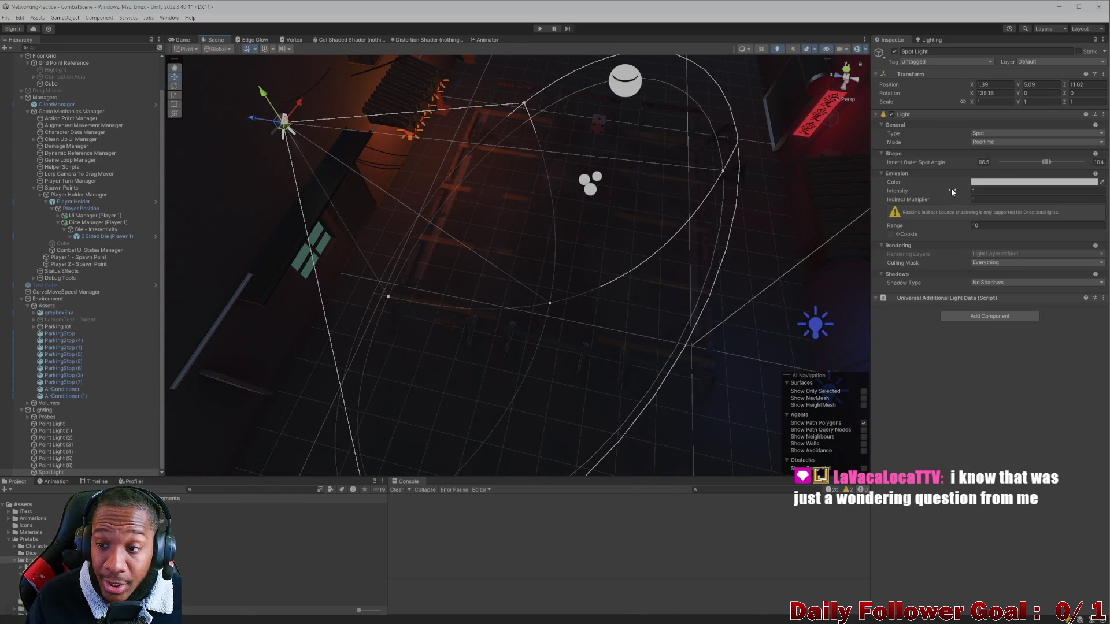
Give the spot light intensity 15.2, cone 81.8/90.1 and range 18.95
click(971, 190)
text(13.9)
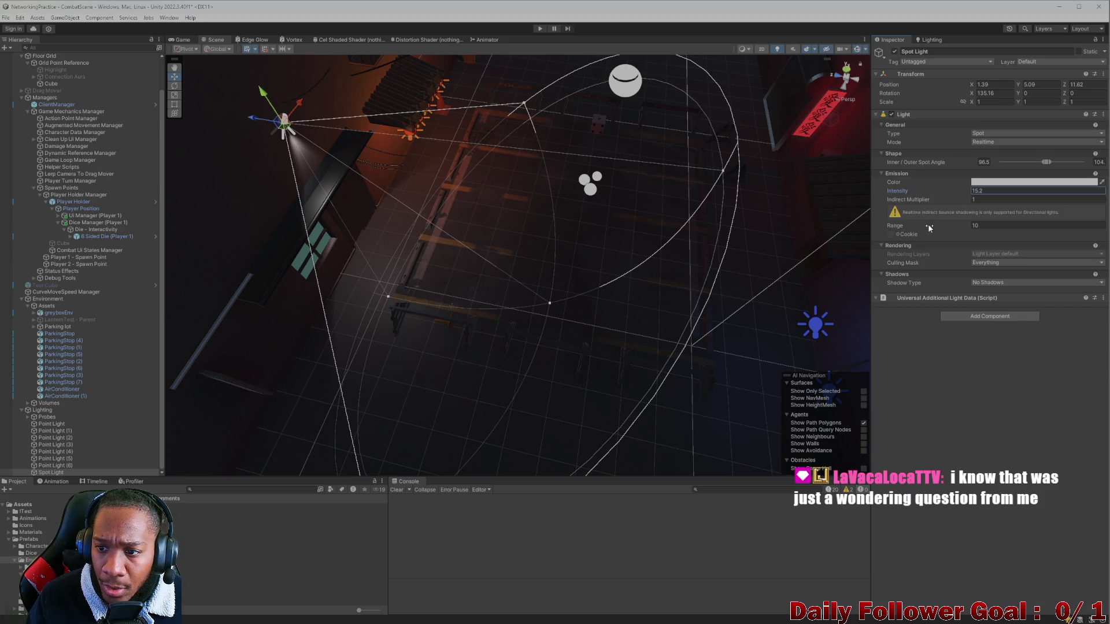
mouse_move(1034, 161)
mouse_down()
mouse_move(1057, 166)
mouse_move(1042, 174)
mouse_up()
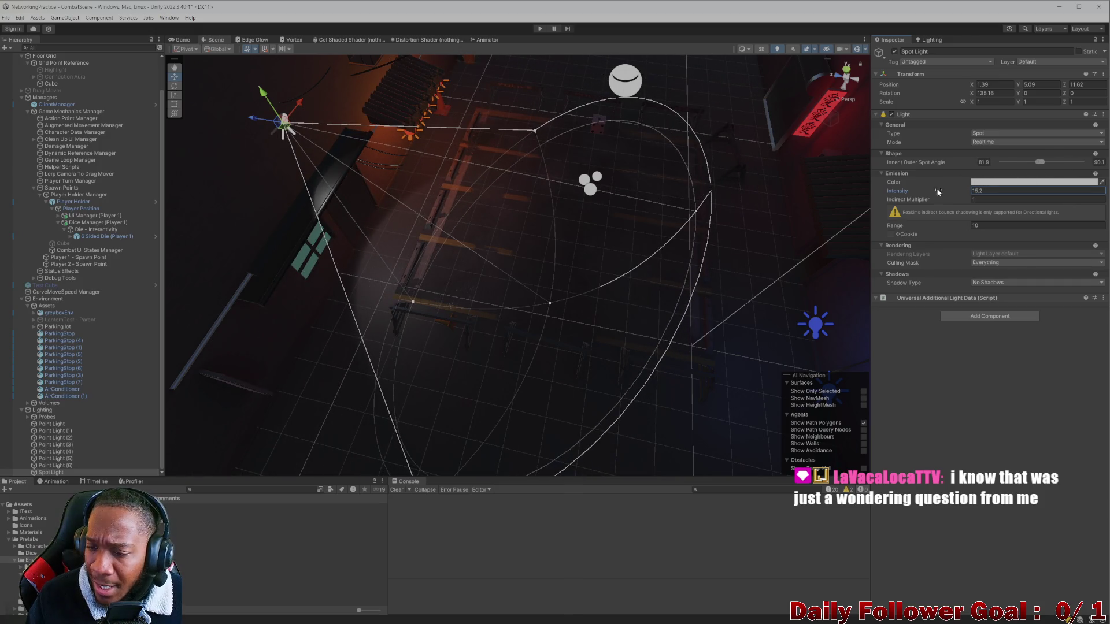
click(987, 226)
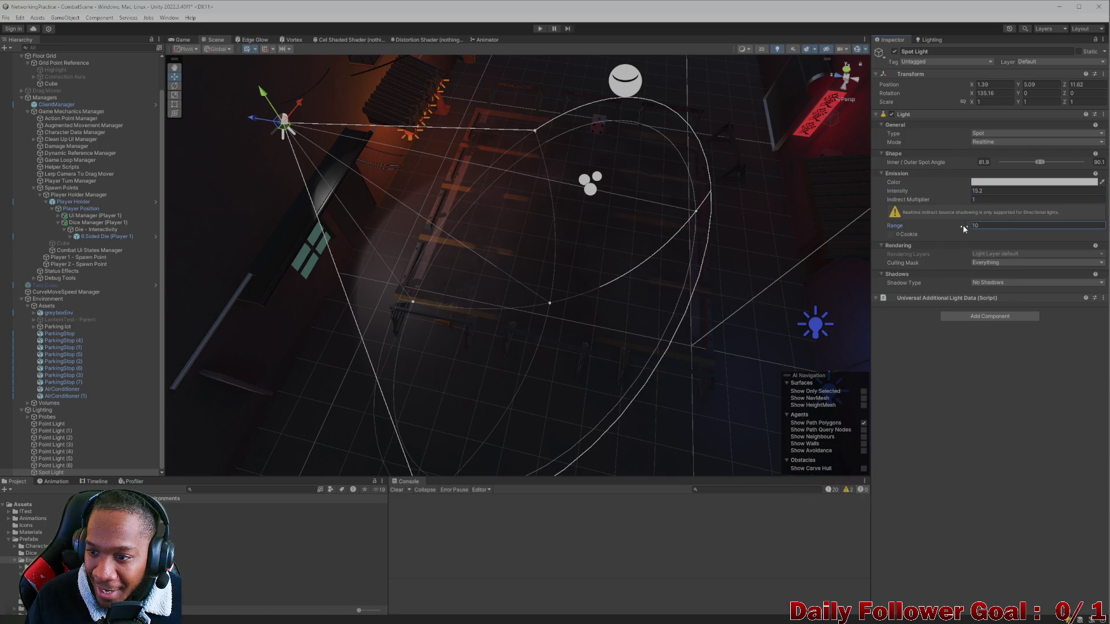
drag(946, 231, 990, 227)
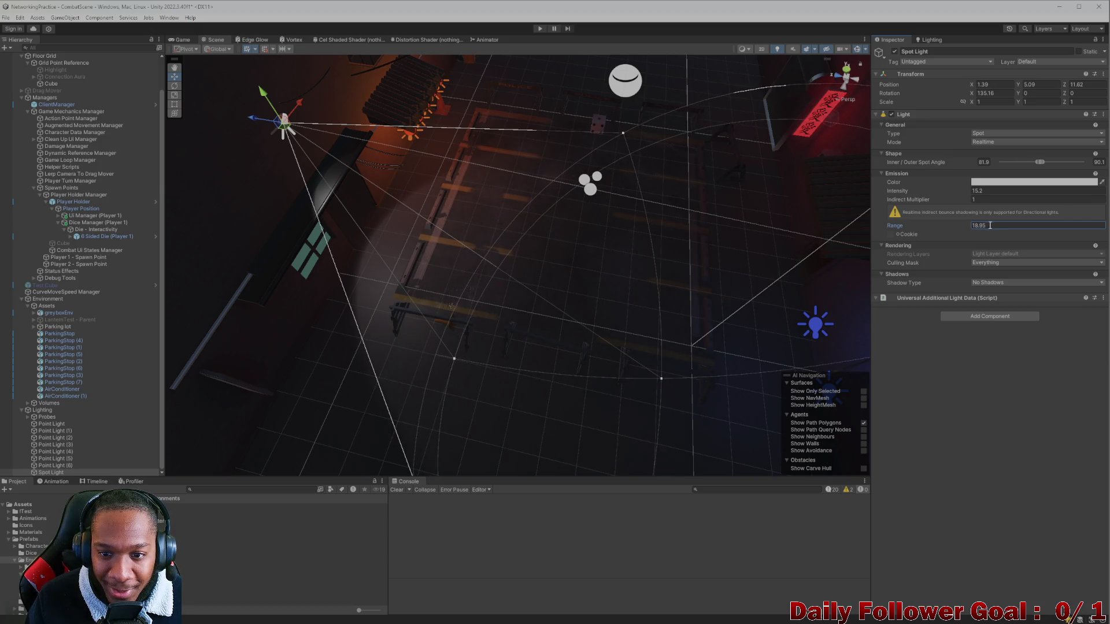
Shift the spot light to Z -3.26 toward the alley's right side
scroll(500, 310, down, 3)
scroll(500, 310, down, 1)
drag(357, 184, 377, 181)
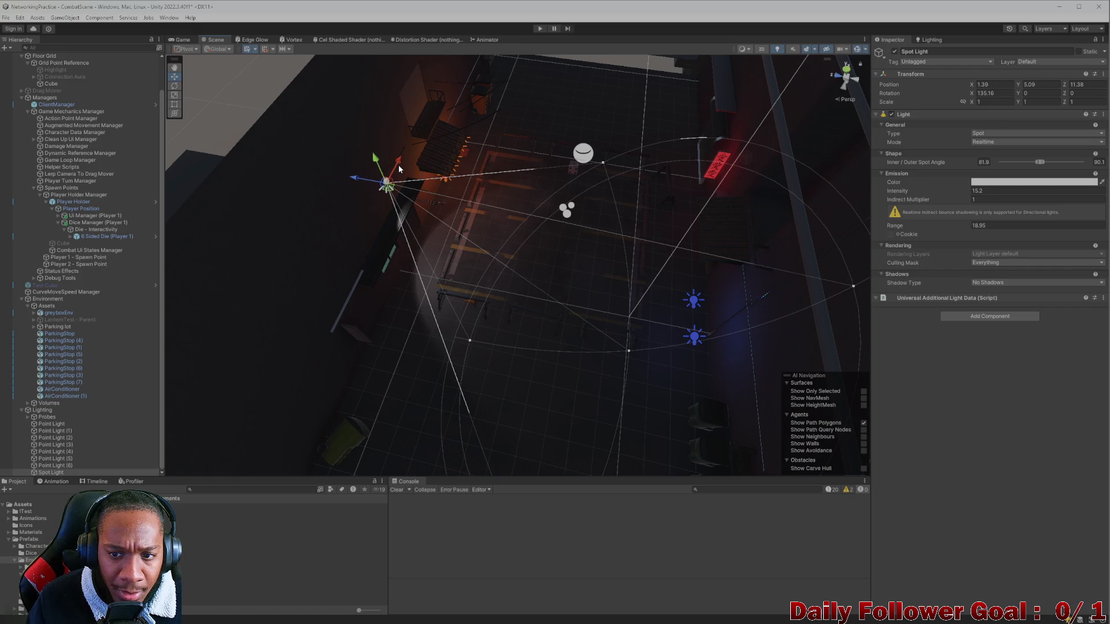
mouse_move(364, 182)
mouse_down()
mouse_move(731, 243)
mouse_move(743, 206)
mouse_up()
Tilt the spot light down and move it along X to about 5.66
click(987, 94)
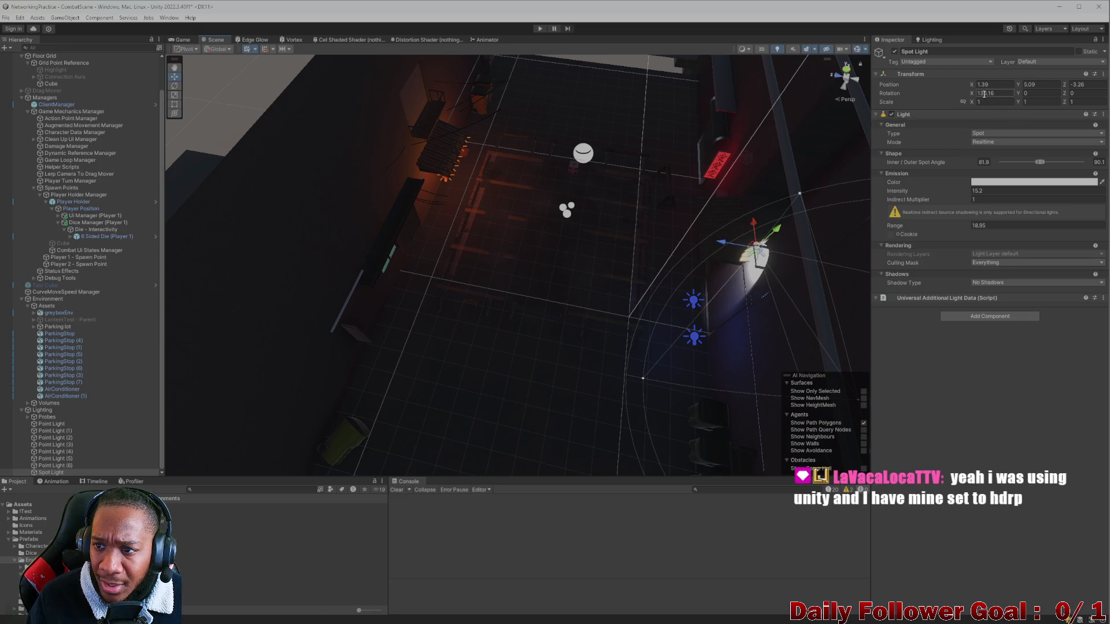
drag(968, 98, 501, 80)
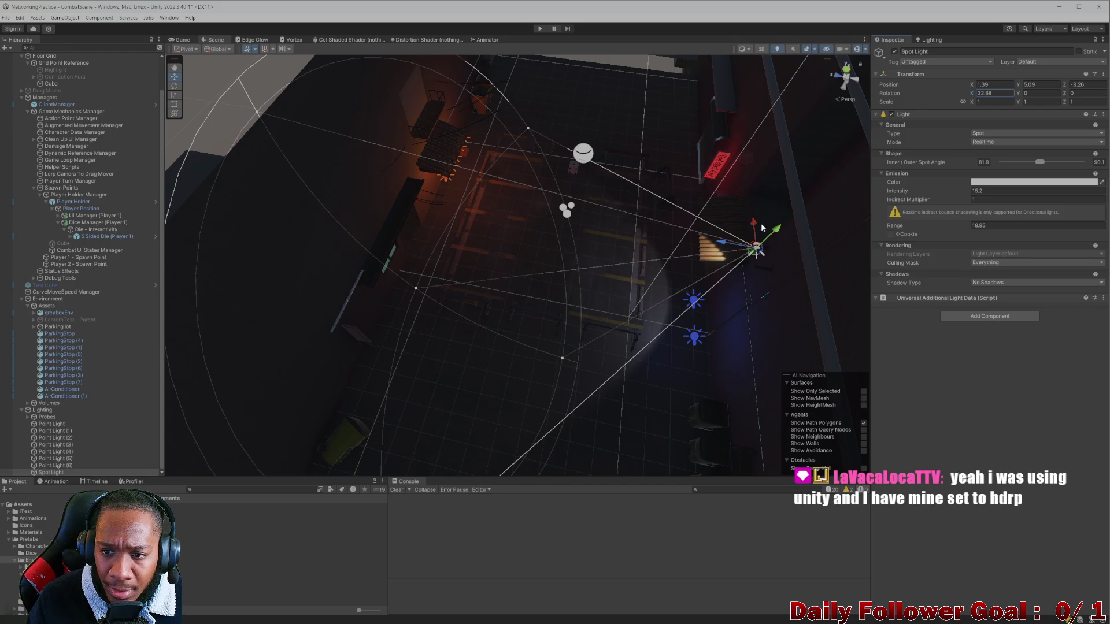
click(759, 176)
click(757, 250)
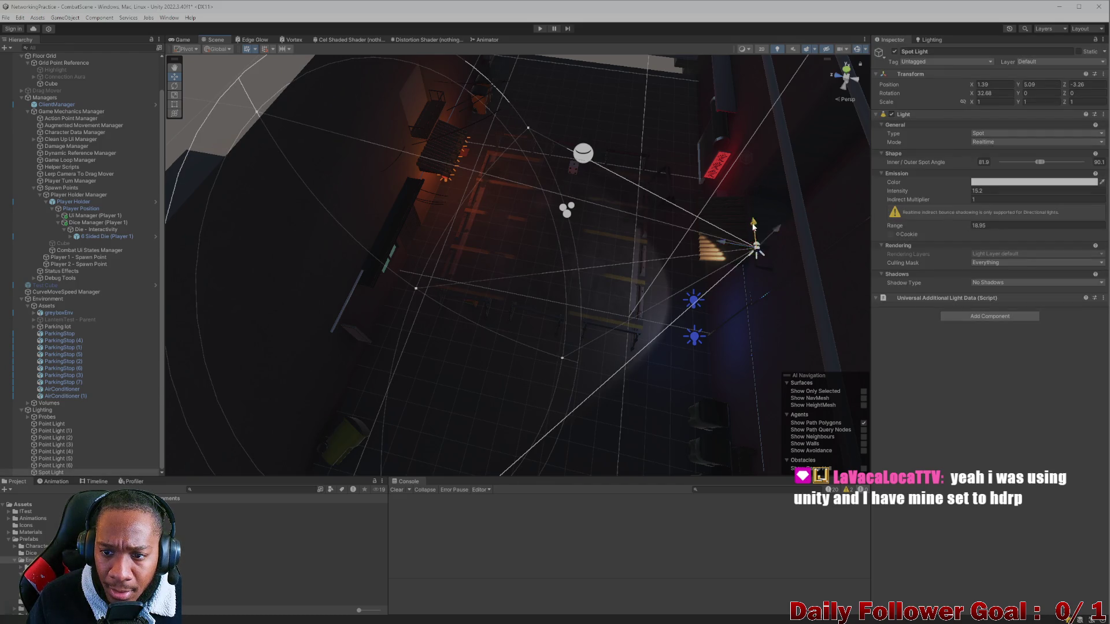
drag(754, 226, 751, 145)
mouse_move(745, 197)
mouse_down()
mouse_move(569, 250)
mouse_move(510, 208)
mouse_move(518, 179)
mouse_move(498, 248)
mouse_move(706, 153)
mouse_up()
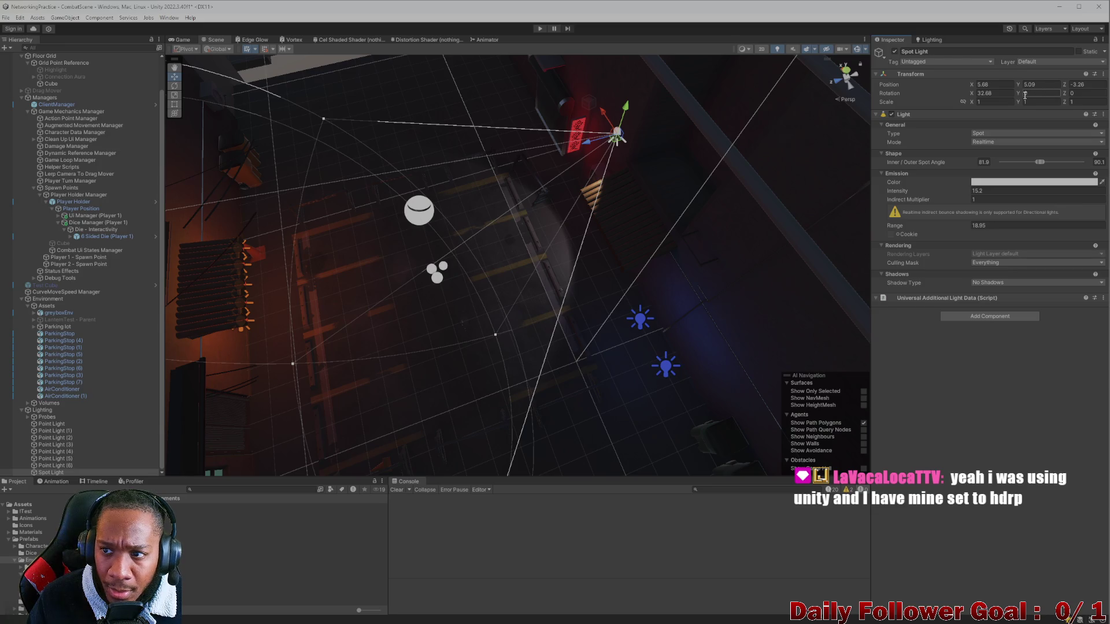
Set the spot light's rotation to X 22.27, Y -13.4, Z 0
drag(1018, 96, 1040, 98)
text(0)
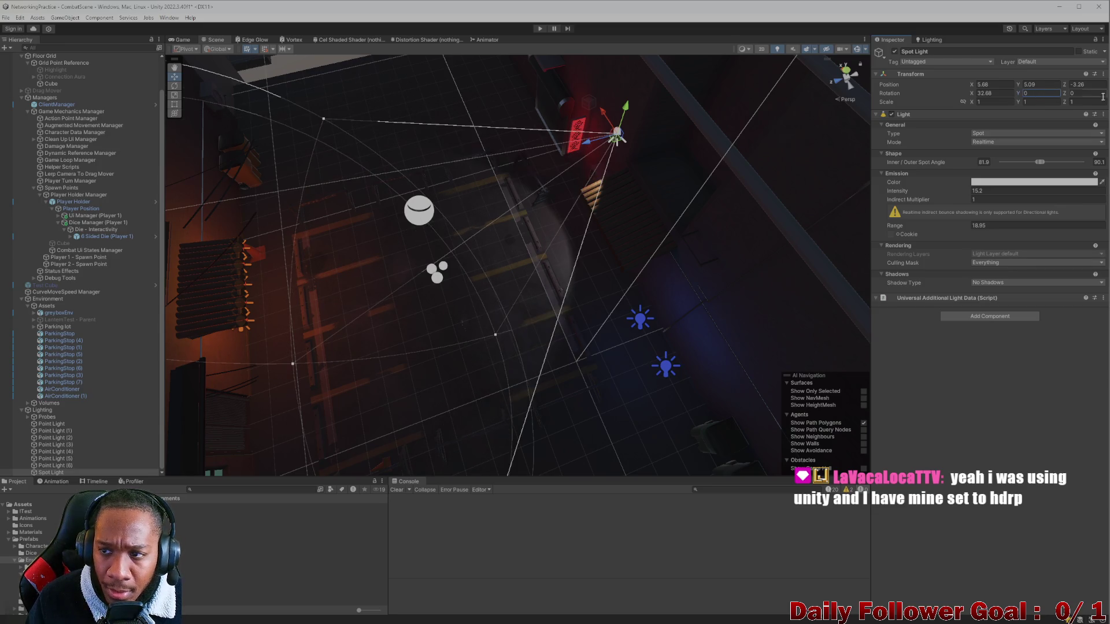
click(1076, 94)
text(0)
mouse_move(971, 93)
mouse_down()
mouse_move(991, 93)
mouse_move(750, 156)
mouse_move(824, 130)
mouse_up()
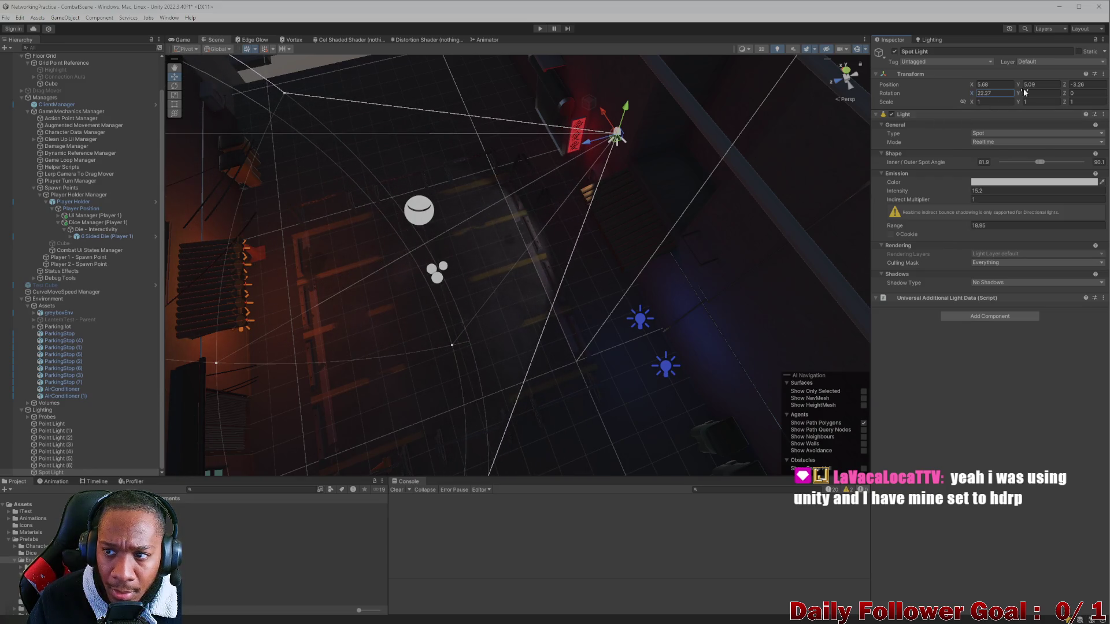
drag(1019, 98, 959, 107)
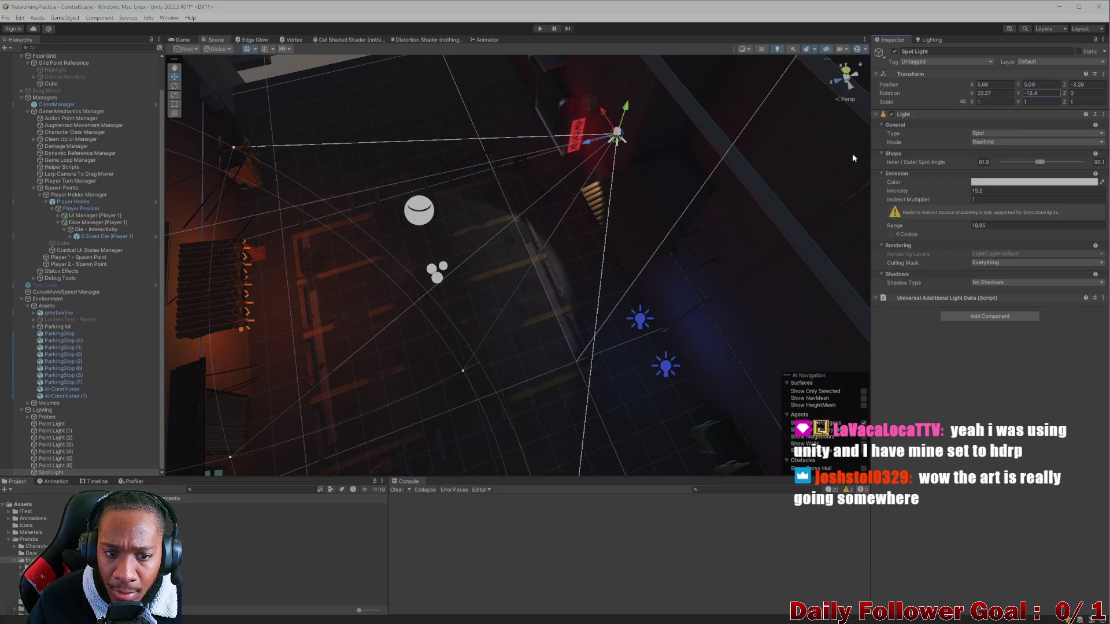
scroll(465, 314, up, 2)
mouse_move(465, 314)
mouse_down()
mouse_move(485, 235)
mouse_move(344, 220)
mouse_move(681, 227)
mouse_move(639, 293)
mouse_move(674, 217)
mouse_move(579, 230)
mouse_move(573, 250)
mouse_up()
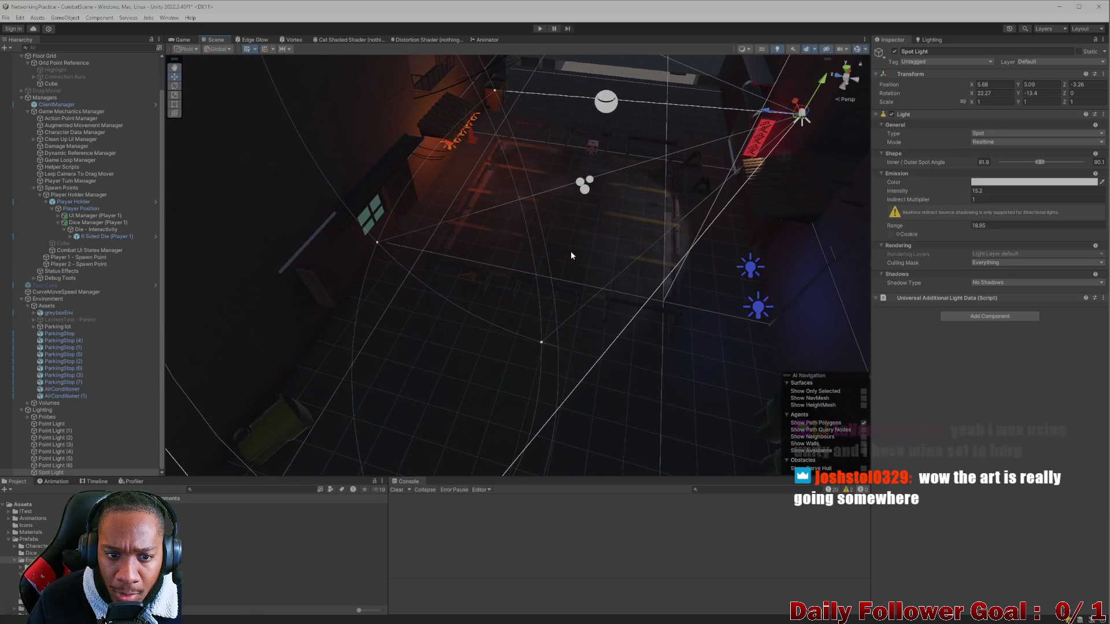
mouse_move(520, 289)
mouse_down()
mouse_move(362, 279)
mouse_move(575, 273)
mouse_move(496, 277)
mouse_up()
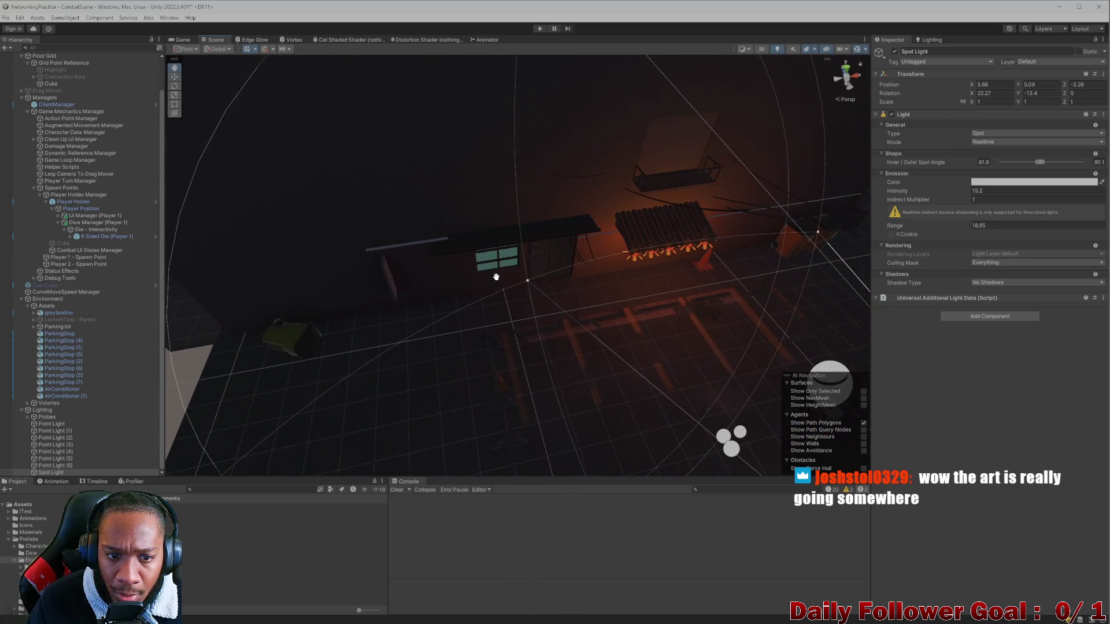
Select and frame the blue Point Light (6) among the lights
click(52, 465)
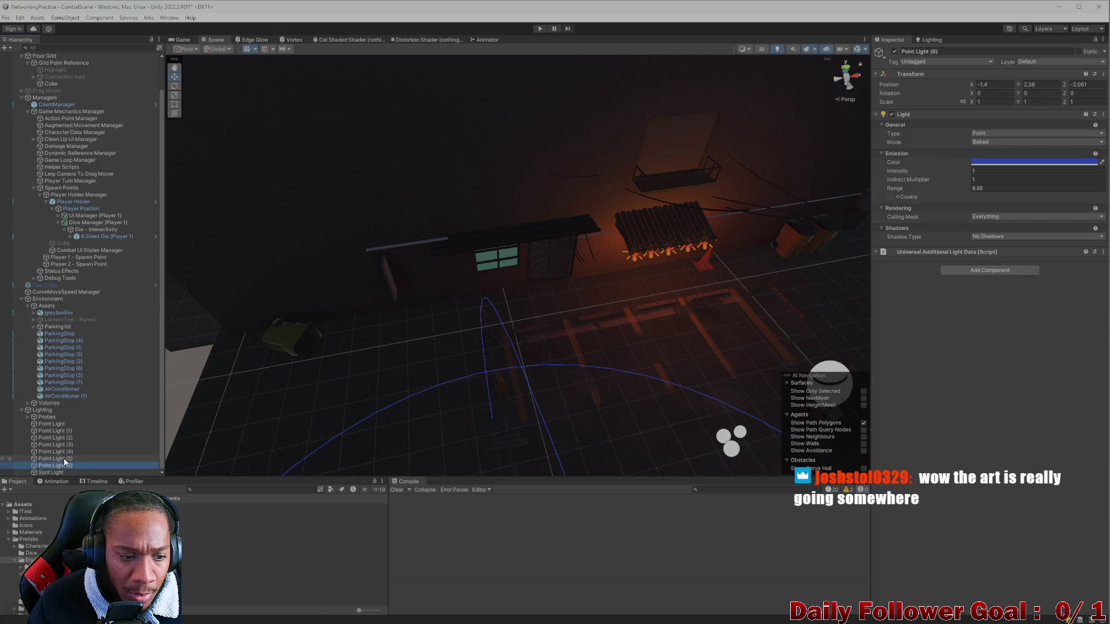
double_click(63, 466)
click(56, 472)
click(57, 466)
click(59, 460)
click(55, 472)
click(54, 466)
mouse_move(404, 347)
mouse_down()
mouse_move(477, 374)
mouse_move(508, 347)
mouse_move(468, 307)
mouse_move(484, 341)
mouse_up()
Move Point Light (7) to X -4.01, Y 2.38, Z 10.76 on the alley's lower left
click(535, 285)
click(557, 276)
click(599, 274)
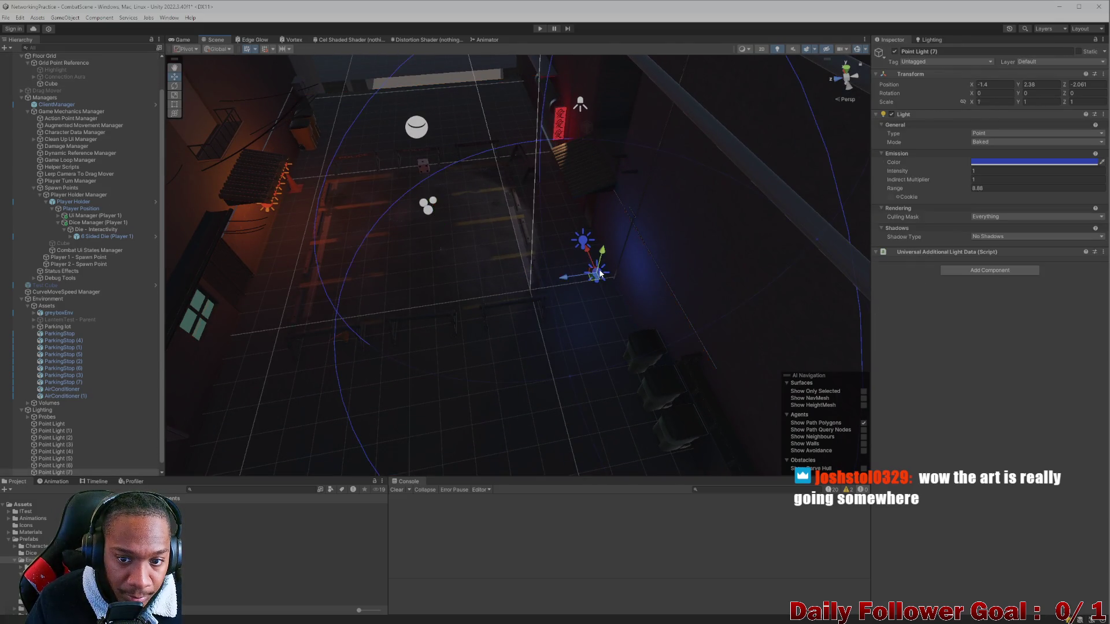
mouse_move(568, 277)
mouse_down()
mouse_move(254, 363)
mouse_move(441, 280)
mouse_move(486, 185)
mouse_move(426, 230)
mouse_move(385, 232)
mouse_up()
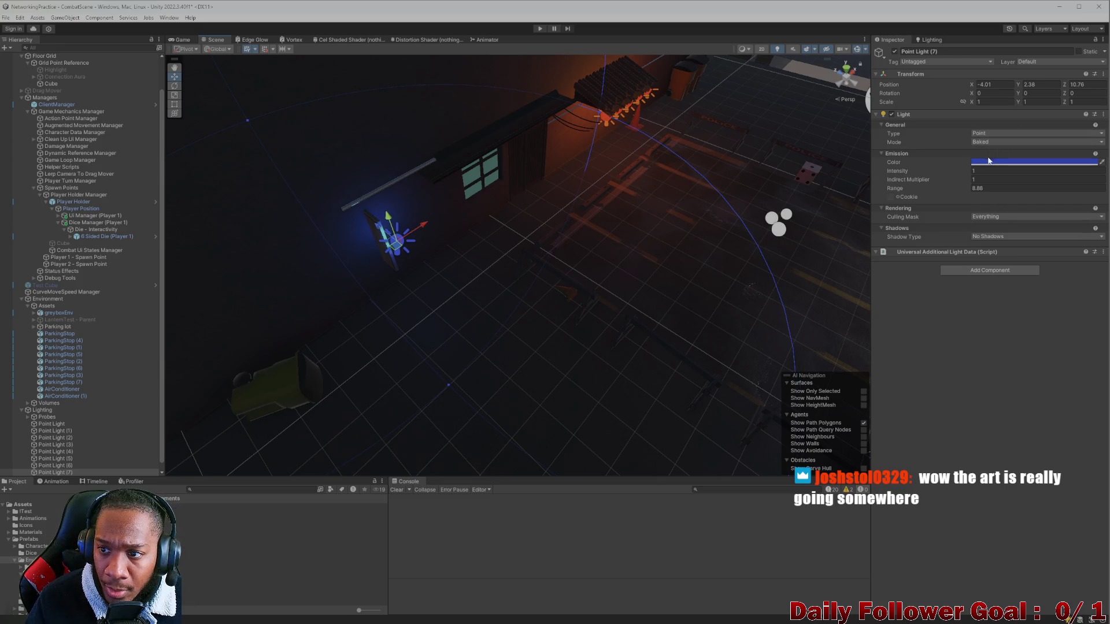
Change Point Light (7)'s colour from blue to magenta
click(988, 160)
mouse_move(1006, 260)
mouse_down()
mouse_move(1068, 272)
mouse_move(1054, 282)
mouse_up()
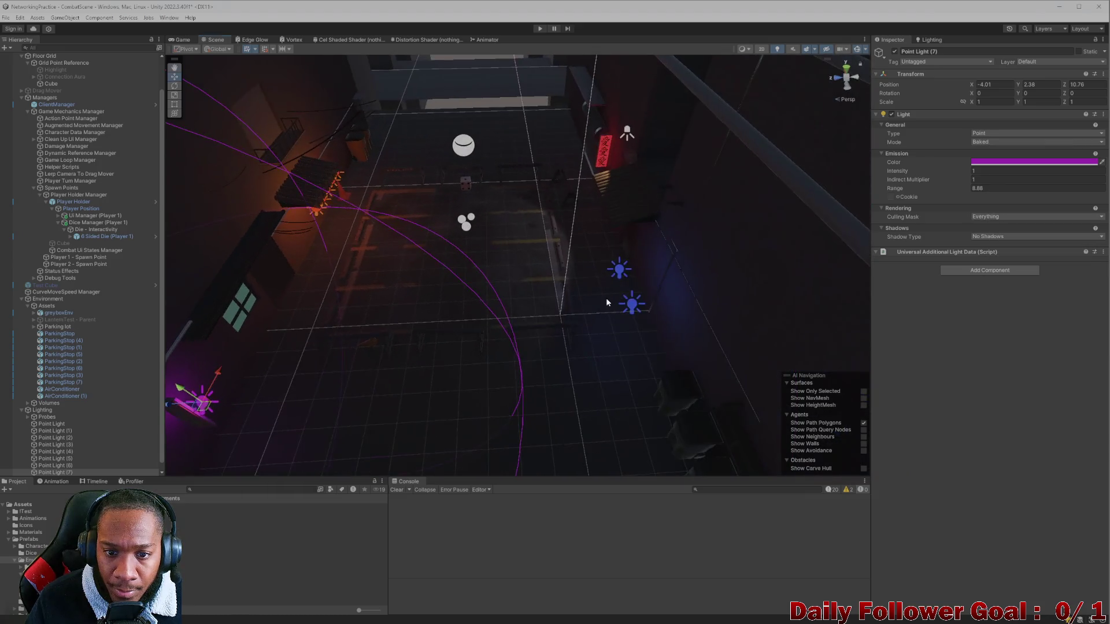
click(571, 318)
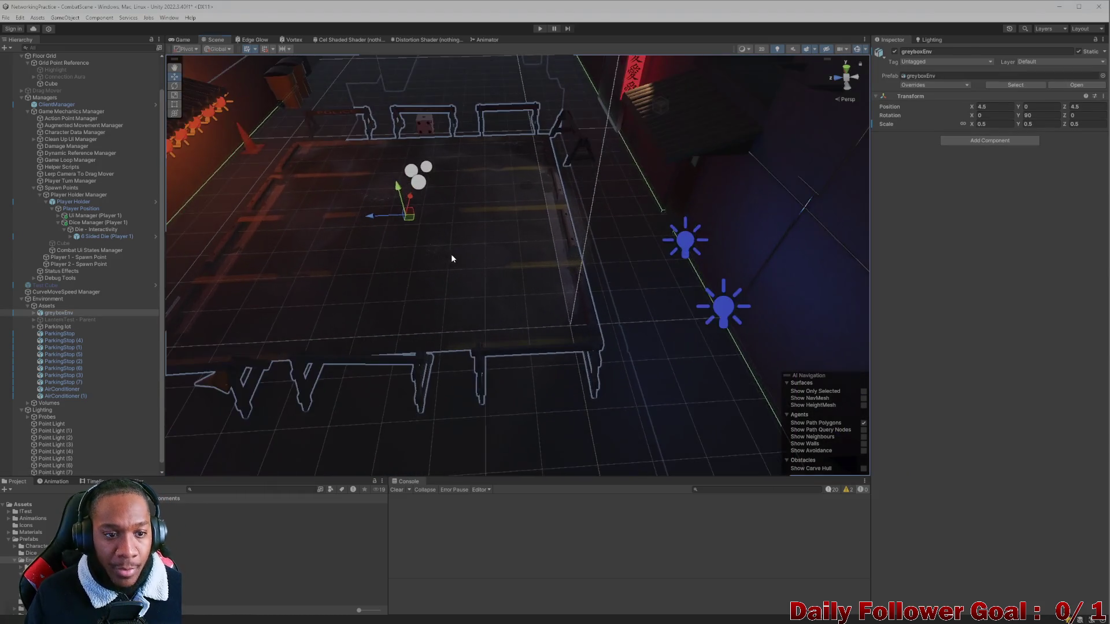
Generate lighting from the Lighting tab, baking two 1024×1024 directional lightmaps
click(535, 307)
mouse_move(541, 332)
mouse_down()
mouse_move(623, 238)
mouse_move(555, 257)
mouse_move(552, 241)
mouse_move(464, 252)
mouse_move(451, 231)
mouse_move(513, 233)
mouse_move(448, 215)
mouse_move(578, 293)
mouse_move(530, 298)
mouse_move(577, 319)
mouse_move(466, 245)
mouse_move(492, 283)
mouse_up()
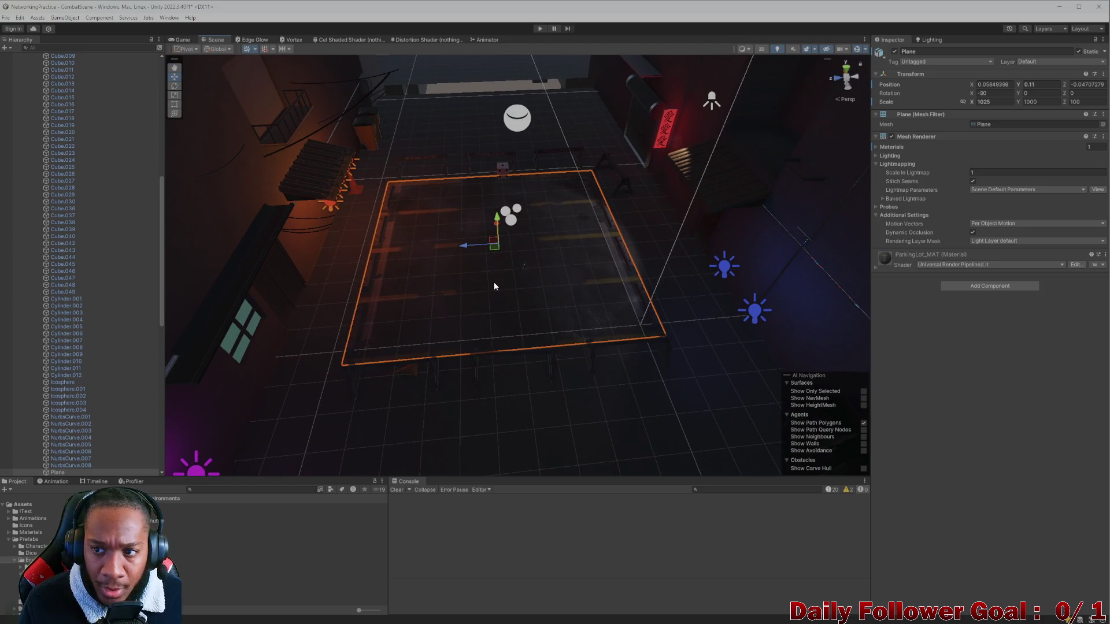
click(924, 40)
click(1065, 563)
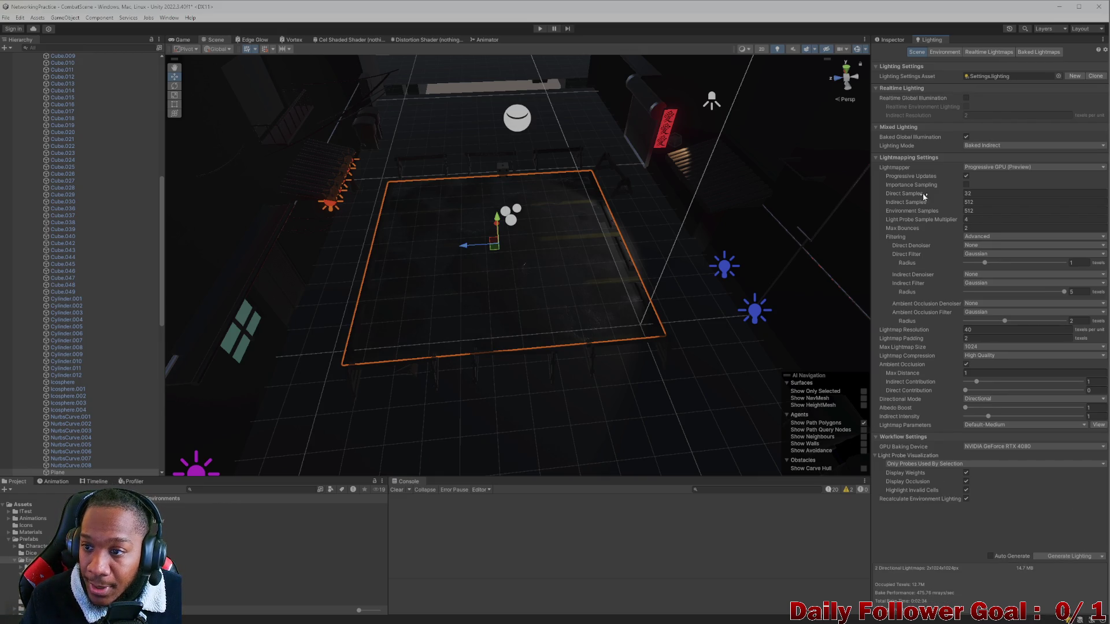
Switch the Spot Light's mode to Baked
click(711, 101)
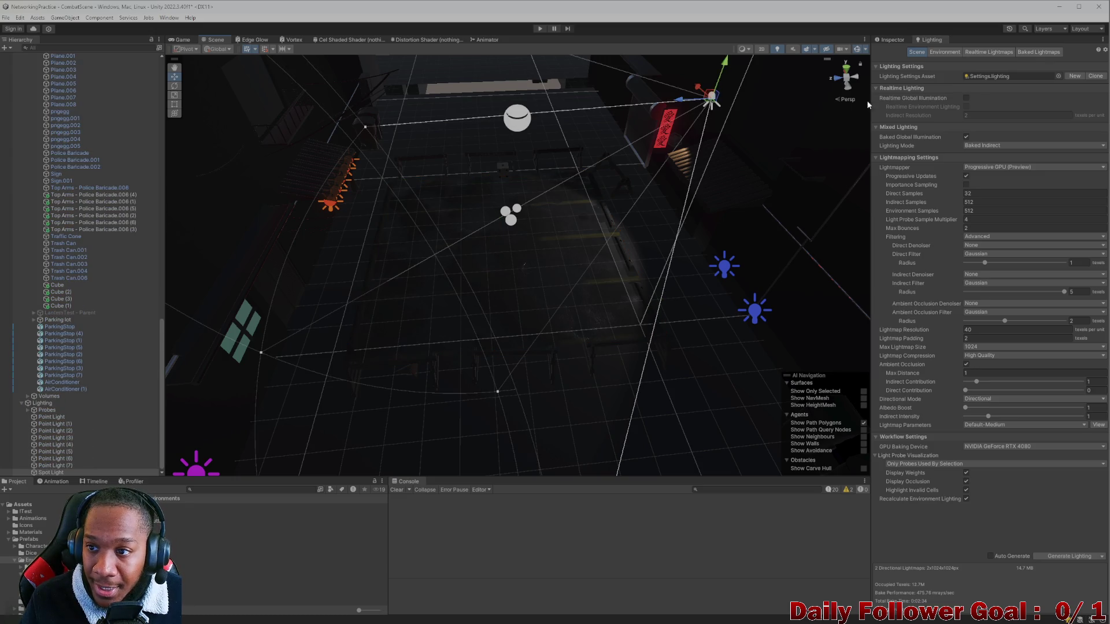
click(899, 40)
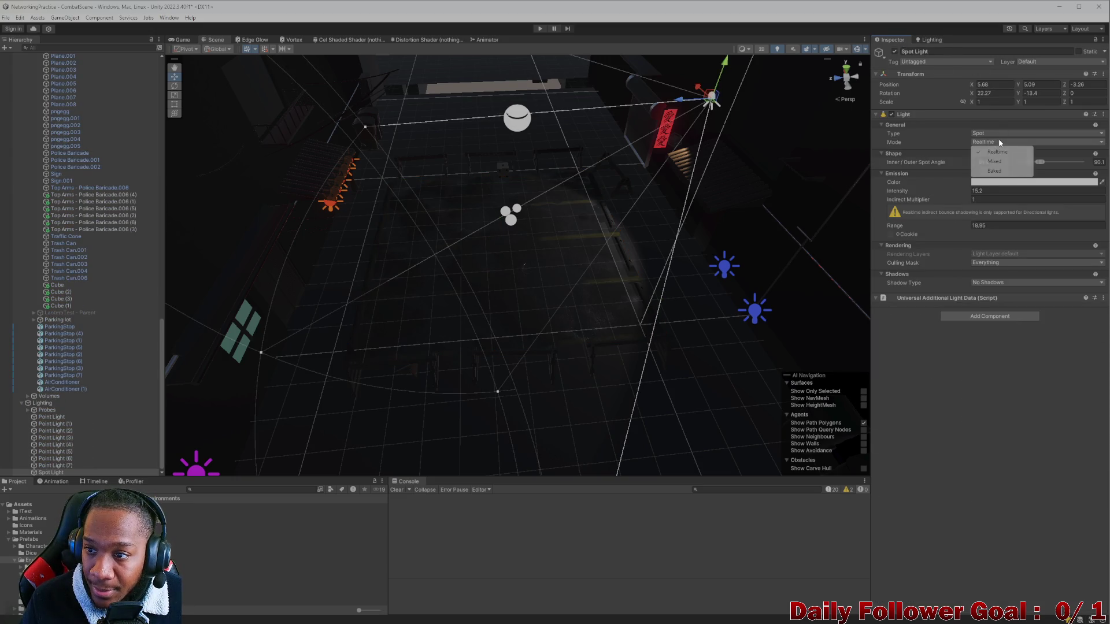
click(994, 170)
click(924, 41)
click(894, 40)
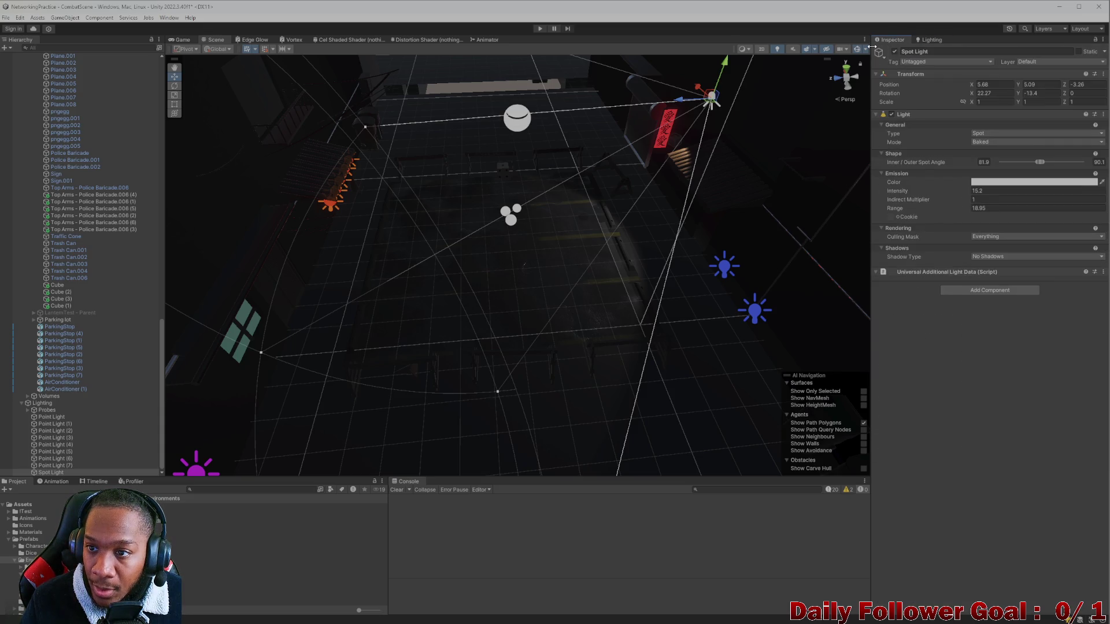
Start a new lighting bake with Generate Lighting
click(724, 269)
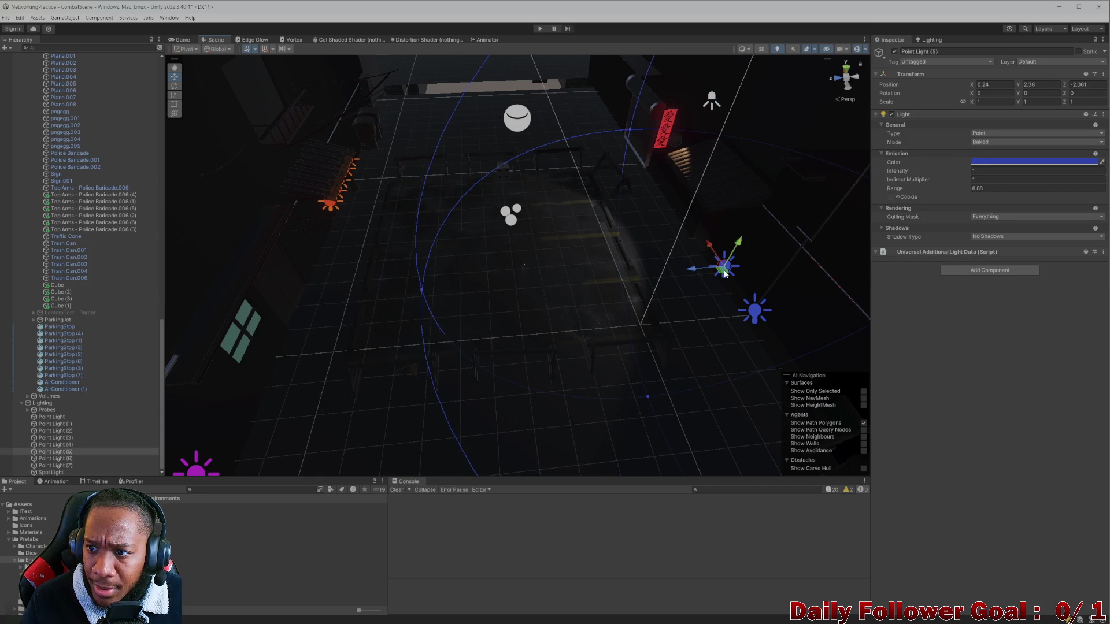
click(920, 40)
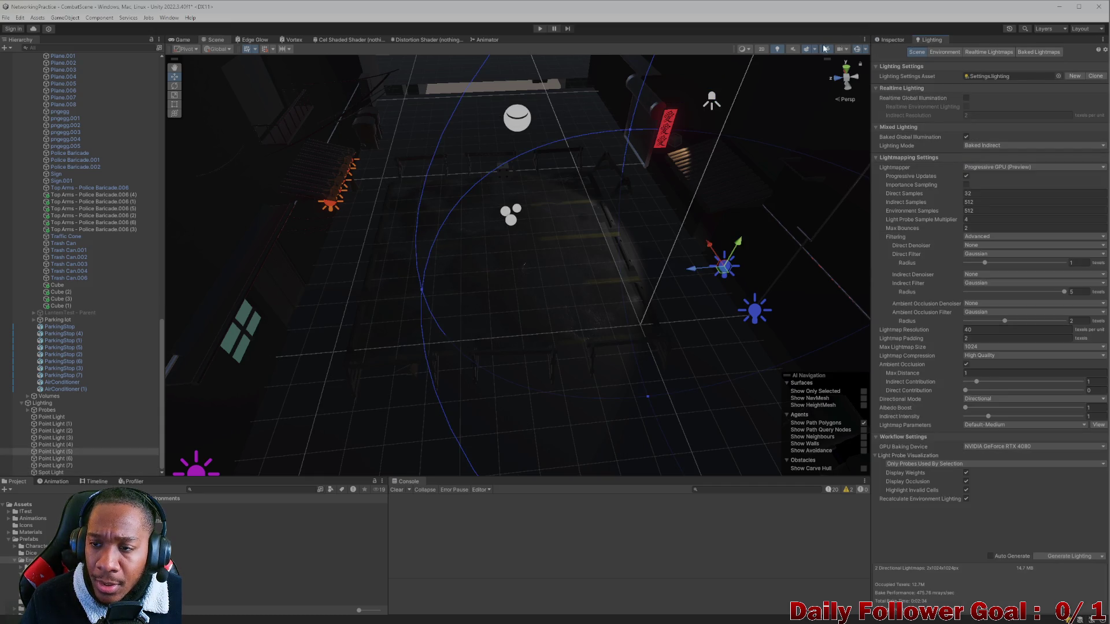
click(712, 98)
click(889, 41)
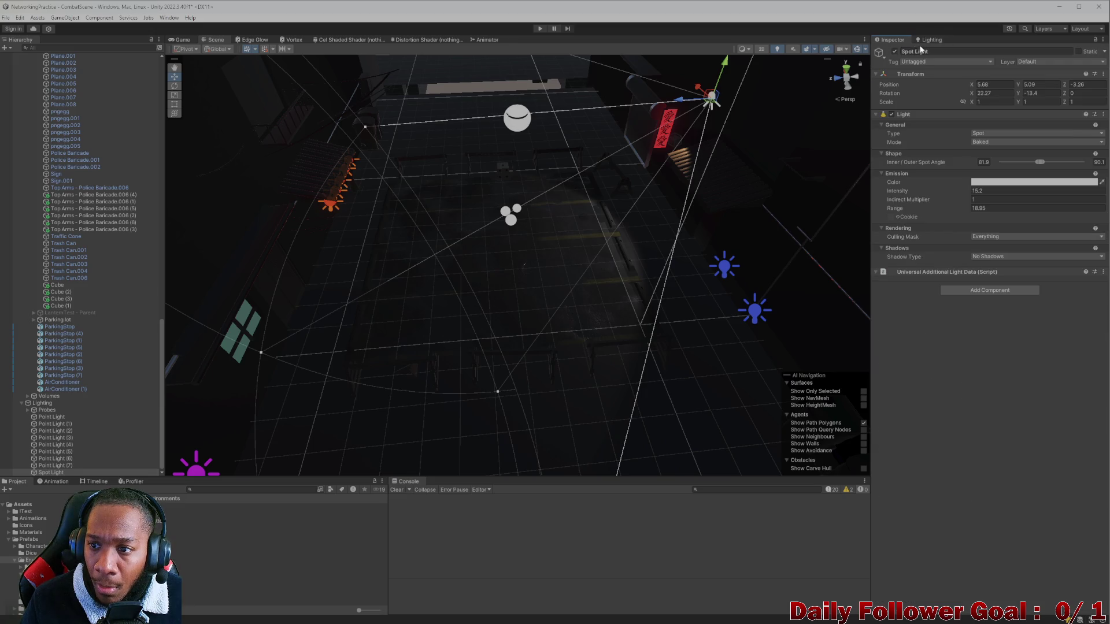
click(937, 41)
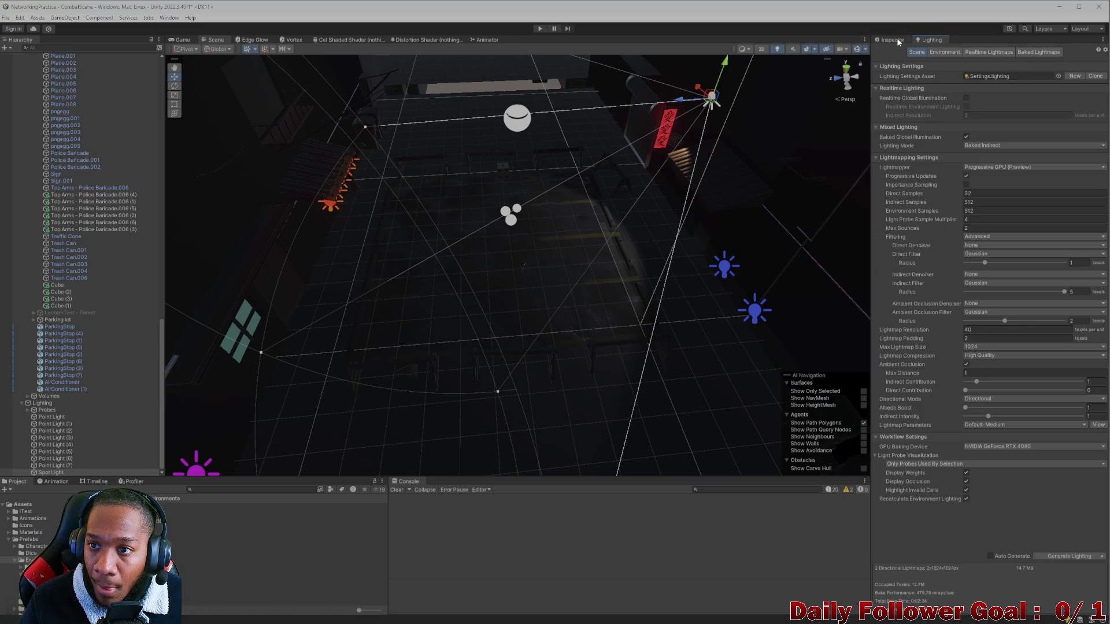
click(1056, 555)
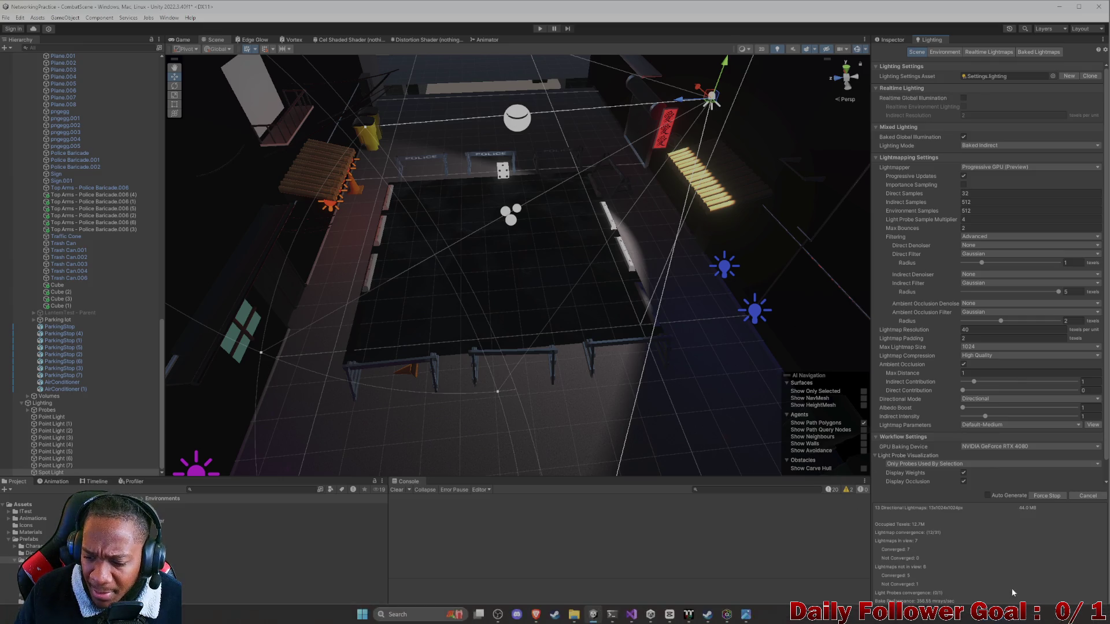
Check the baked magenta glow on the left wall, then show the Spot Light's Inspector
mouse_move(679, 314)
mouse_down()
mouse_move(638, 352)
mouse_move(494, 315)
mouse_move(508, 324)
mouse_up()
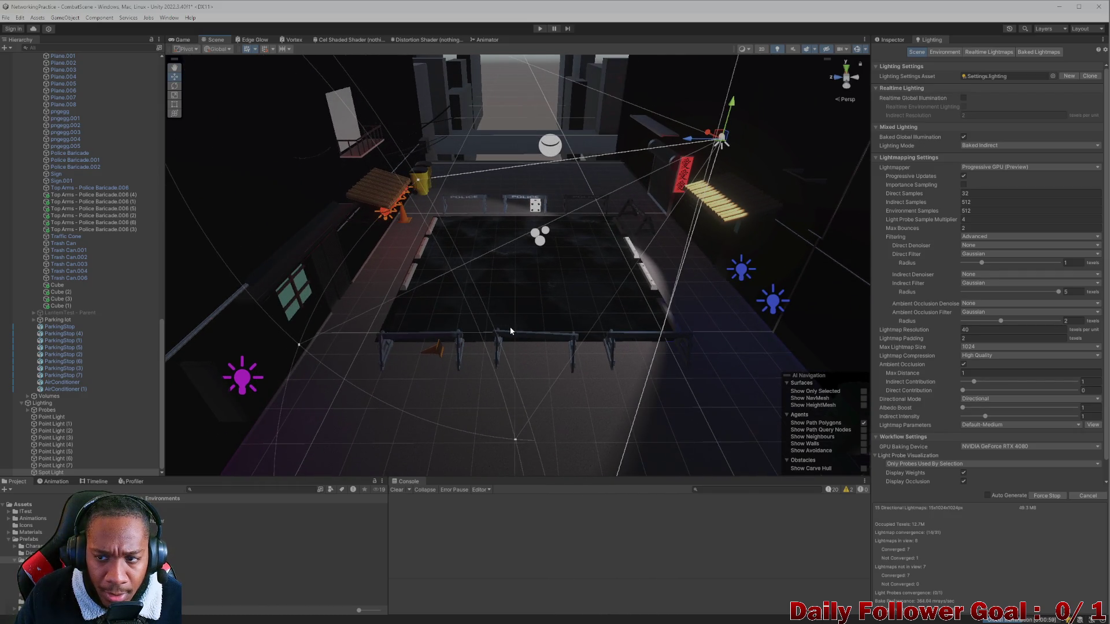
click(892, 40)
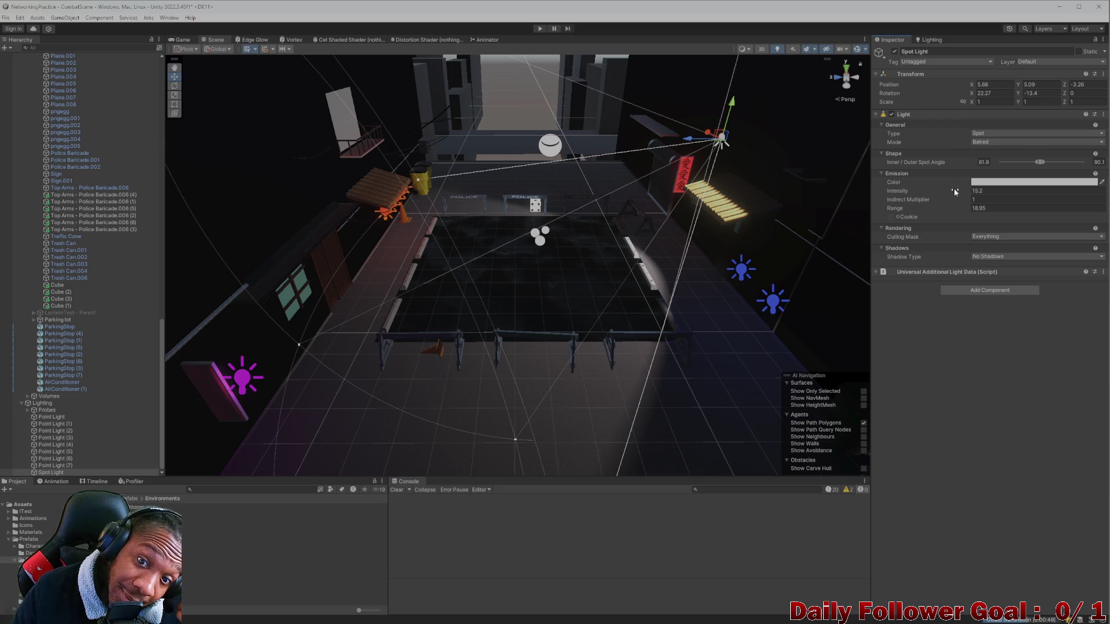
Zoom in on the parking-lot floor as the bake finishes the spot light's pool
scroll(751, 220, up, 5)
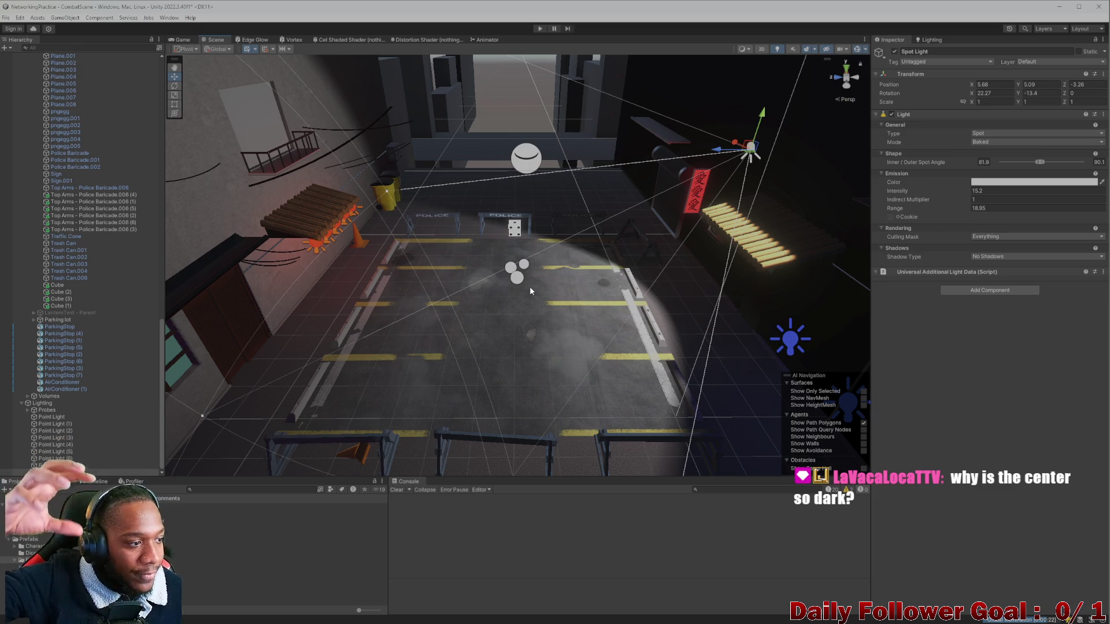
mouse_move(577, 621)
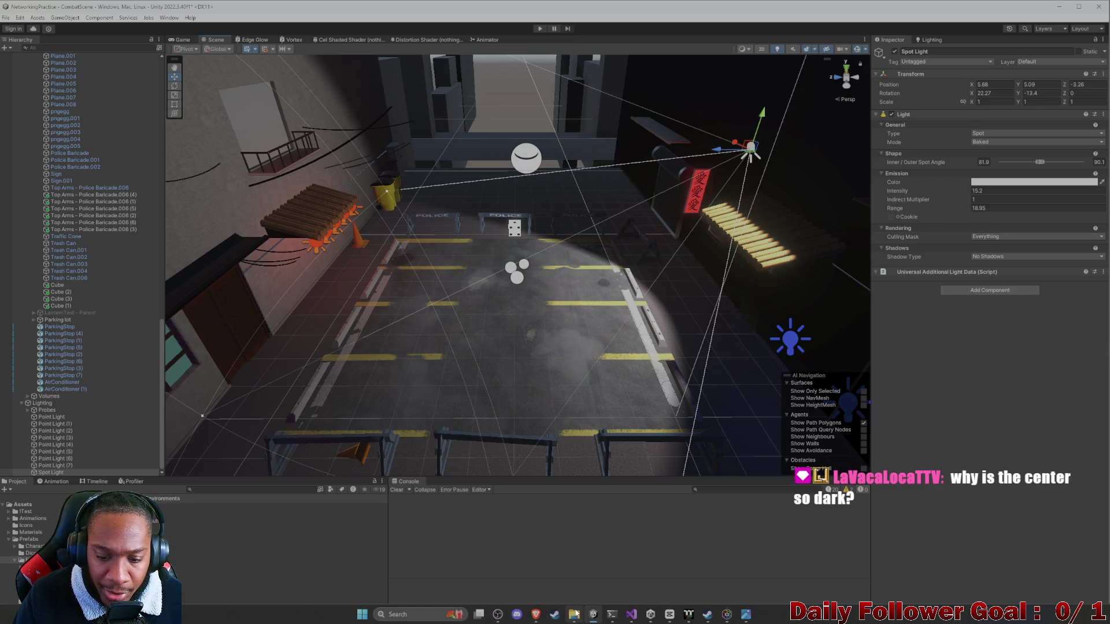
click(575, 615)
double_click(357, 240)
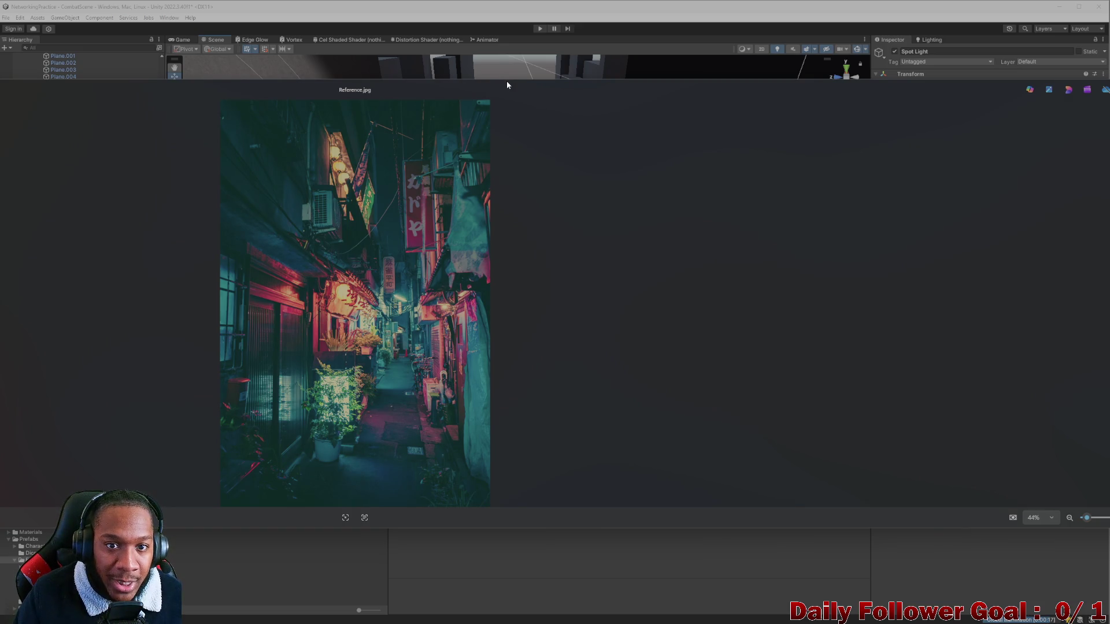
drag(507, 80, 521, 3)
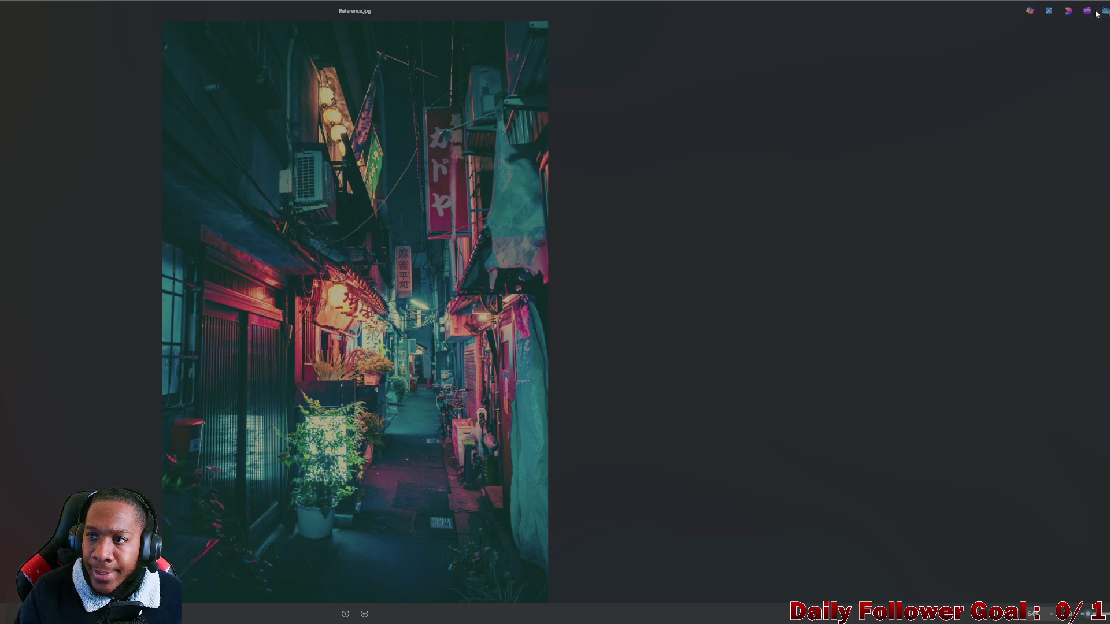
mouse_move(726, 9)
mouse_down()
mouse_move(701, 111)
mouse_move(1038, 143)
mouse_up()
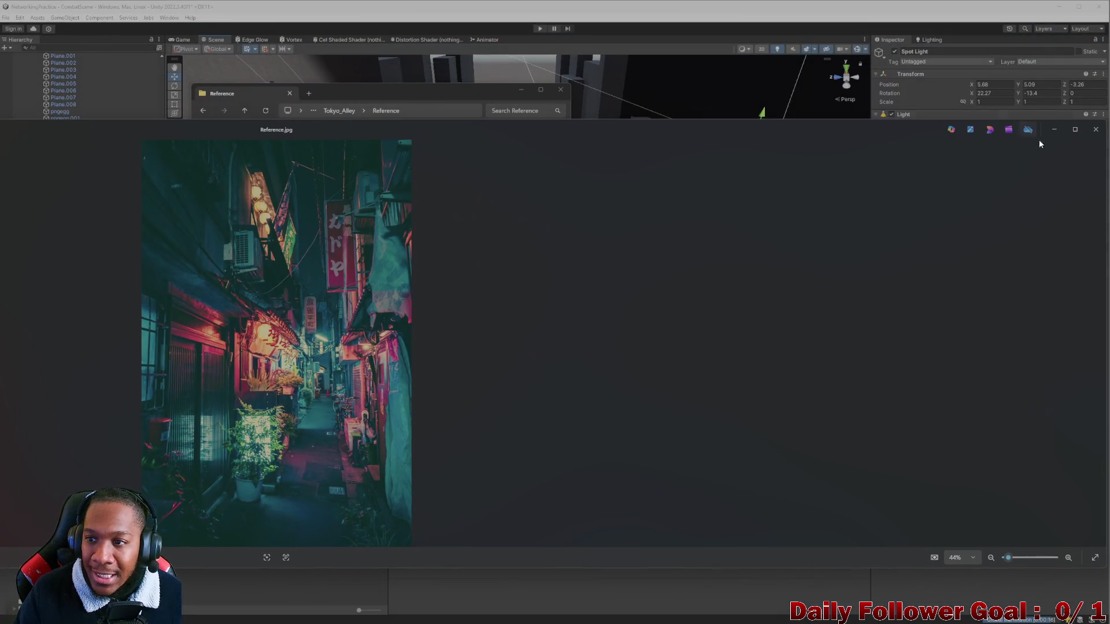
click(1094, 130)
drag(486, 101, 177, 119)
click(215, 110)
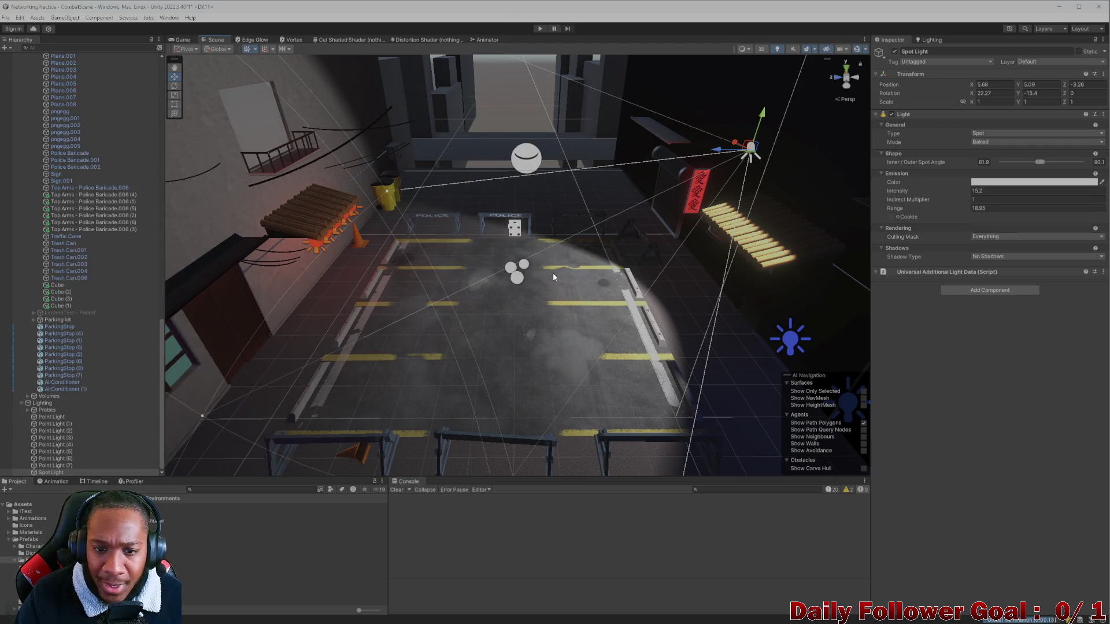
Zoom in close to the spot light, select the floor Plane, and hide the scene gizmos
scroll(534, 268, down, 5)
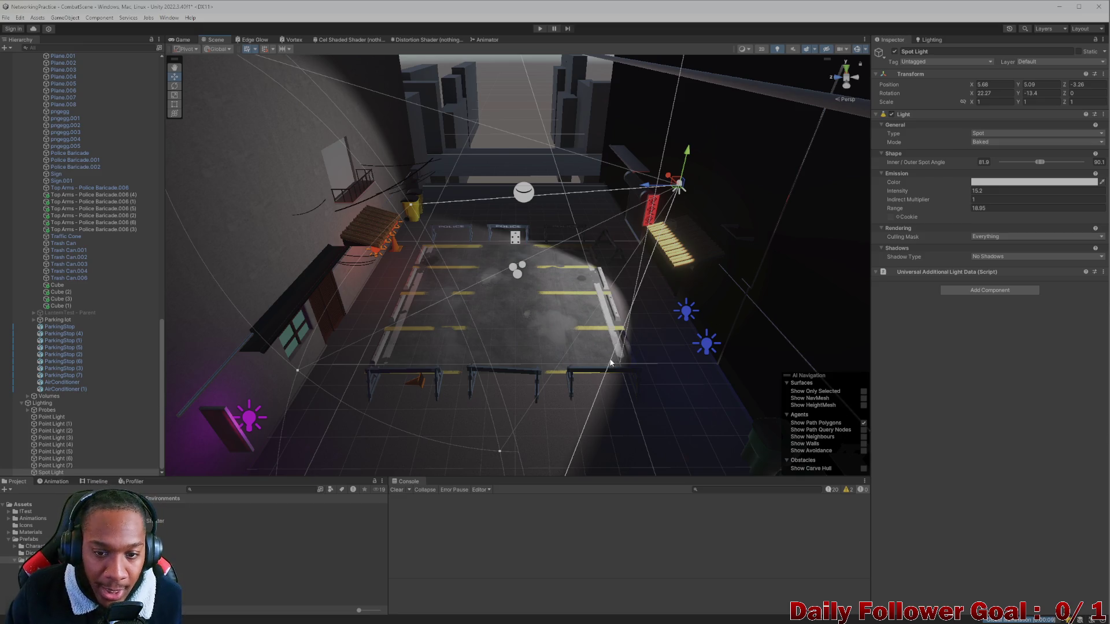
scroll(600, 358, up, 5)
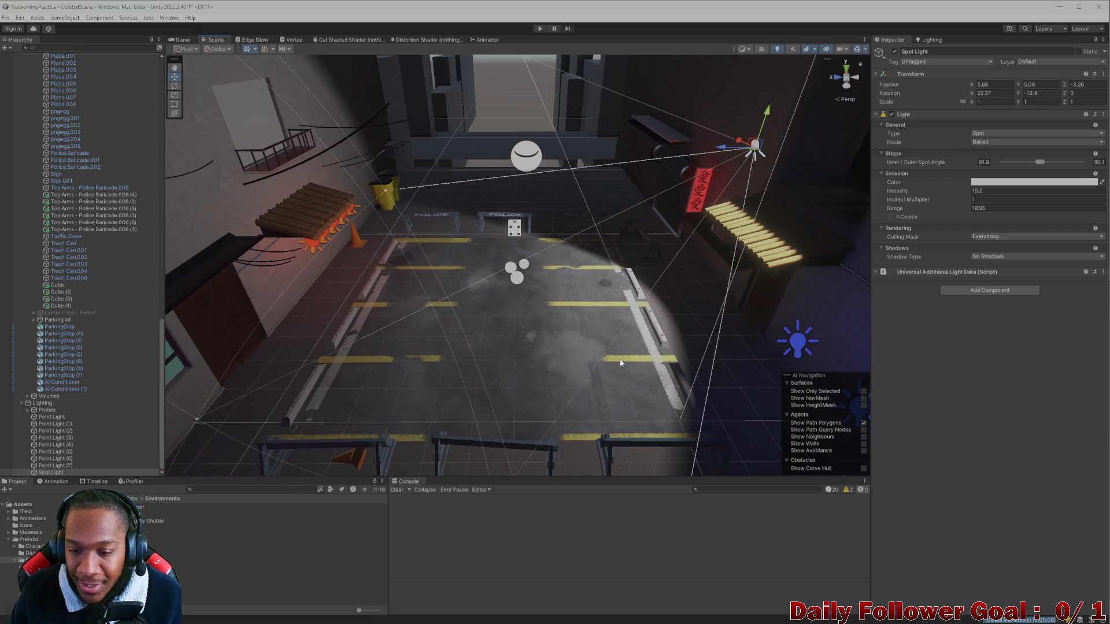
scroll(601, 344, down, 3)
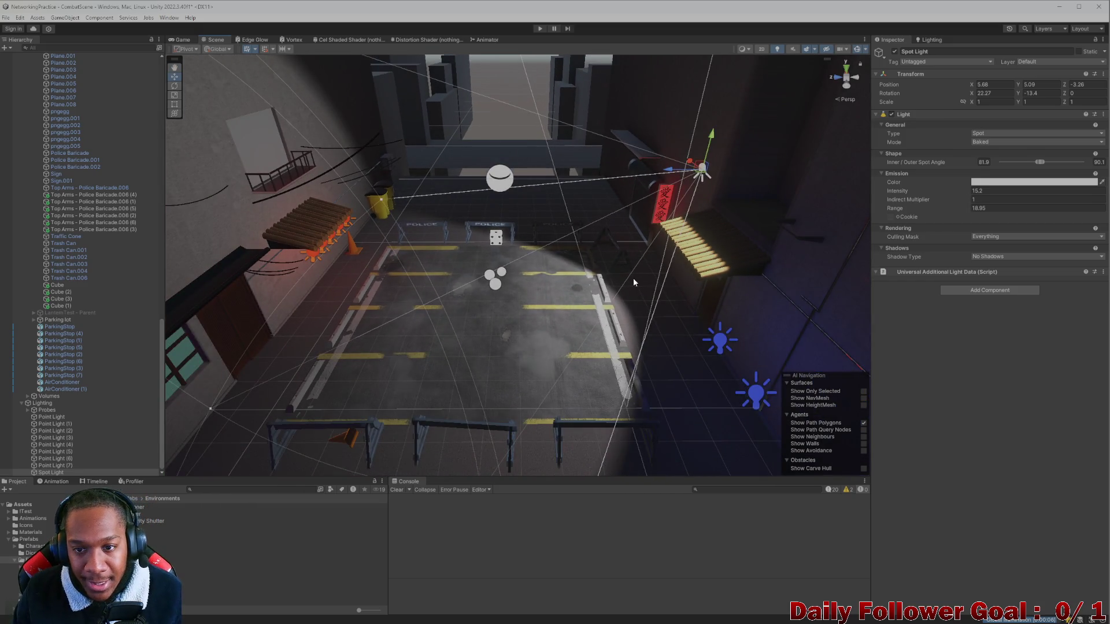
mouse_move(653, 268)
mouse_down()
mouse_move(493, 398)
mouse_move(555, 379)
mouse_move(582, 319)
mouse_move(540, 364)
mouse_move(486, 334)
mouse_move(623, 391)
mouse_up()
click(638, 405)
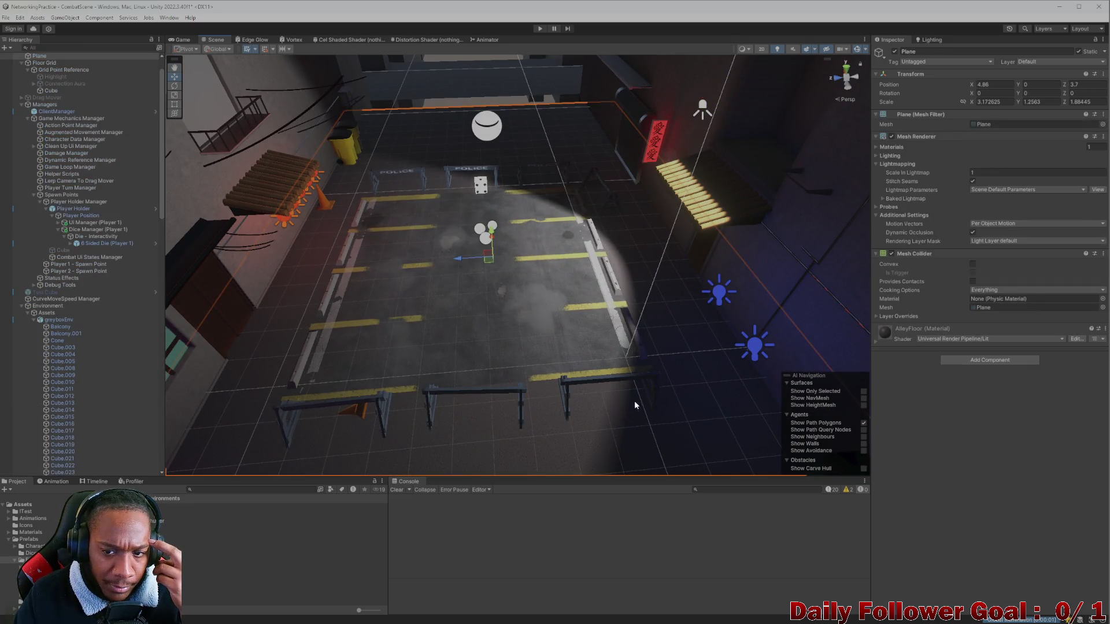
click(857, 49)
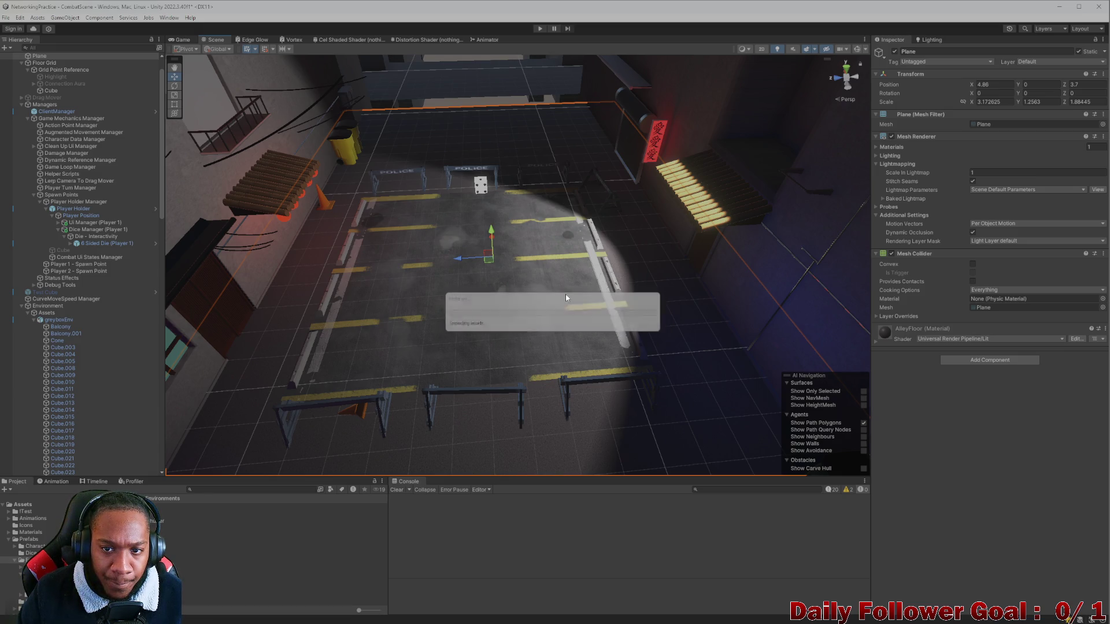
Orbit and zoom around the parking lot to inspect the baked floor lighting and side wall
scroll(555, 306, down, 3)
mouse_move(519, 279)
mouse_down()
mouse_move(503, 266)
mouse_move(535, 314)
mouse_move(505, 289)
mouse_move(533, 293)
mouse_move(339, 329)
mouse_move(636, 329)
mouse_move(543, 315)
mouse_move(503, 337)
mouse_up()
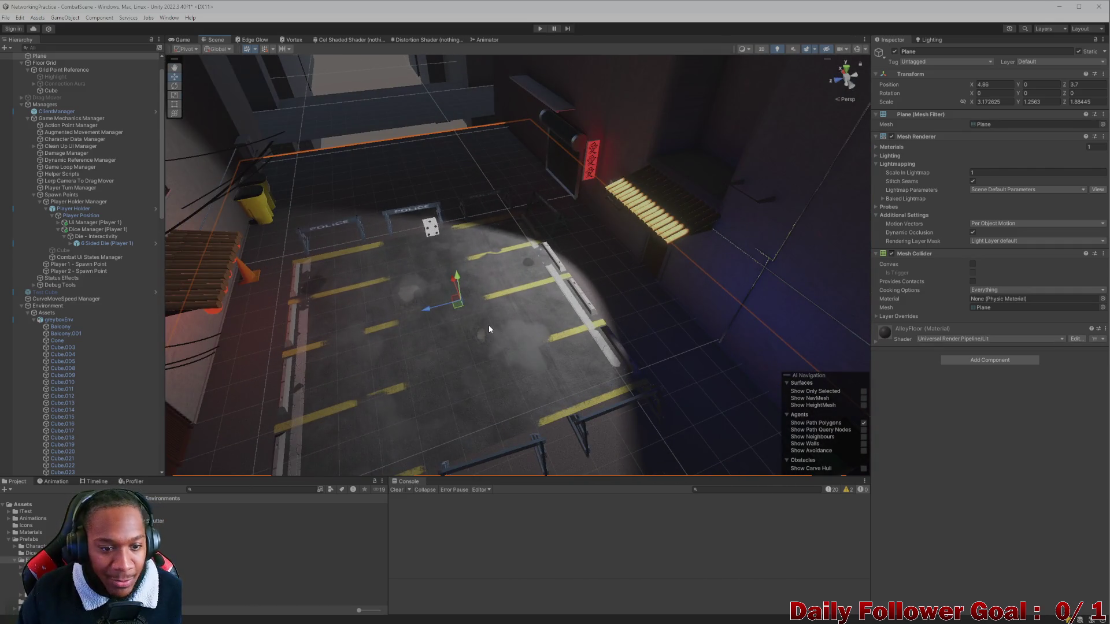
scroll(488, 325, up, 3)
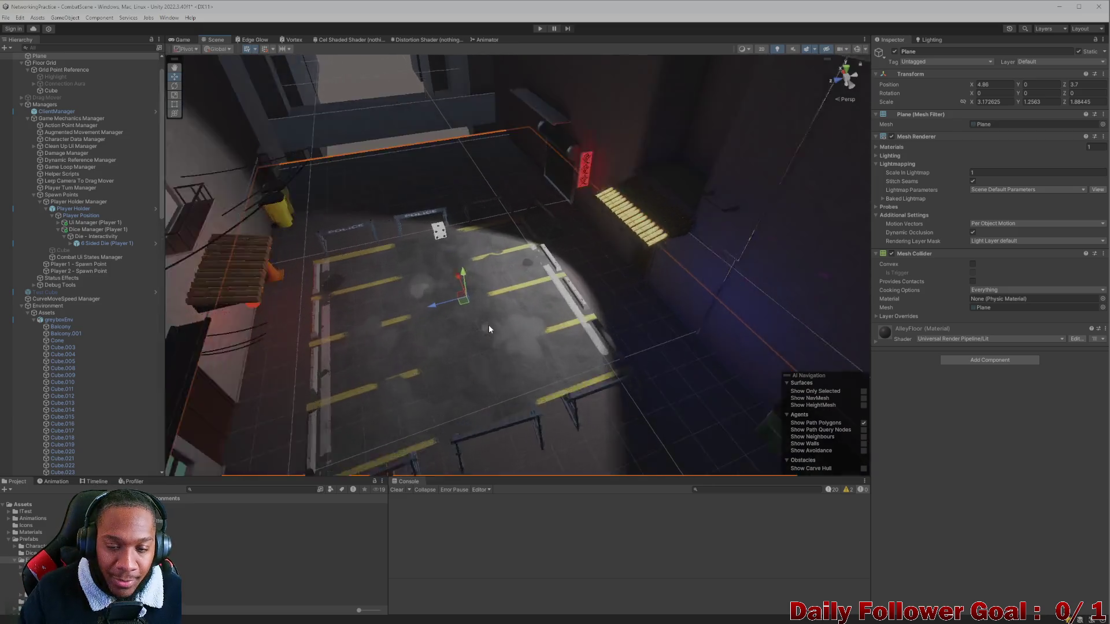
mouse_move(467, 310)
mouse_down()
mouse_move(508, 297)
mouse_move(492, 310)
mouse_move(550, 275)
mouse_up()
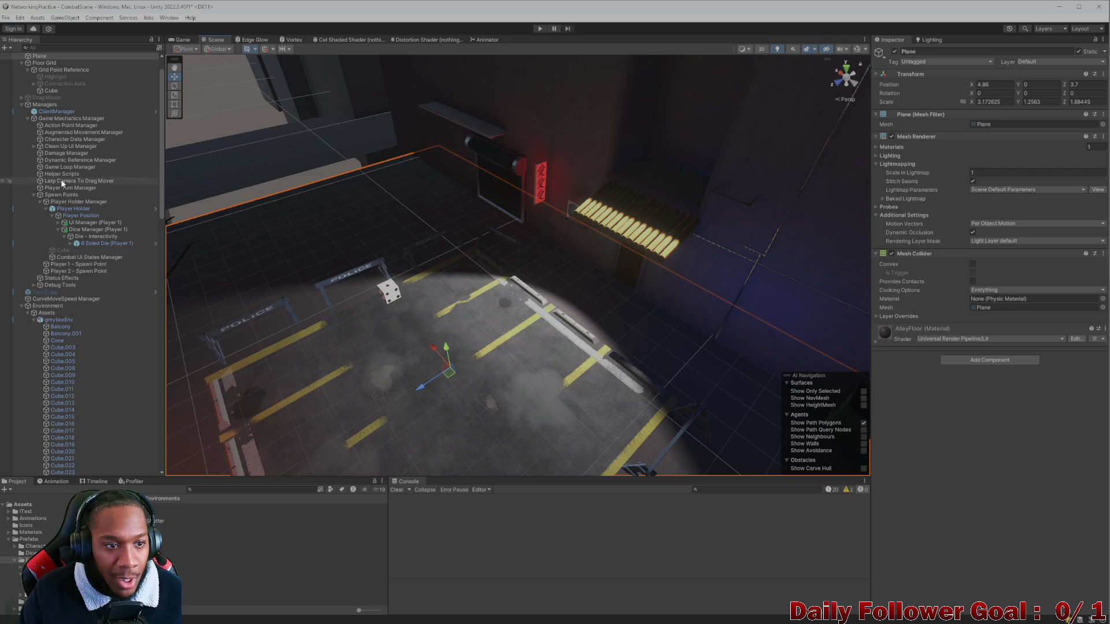
scroll(89, 307, down, 8)
scroll(79, 350, down, 20)
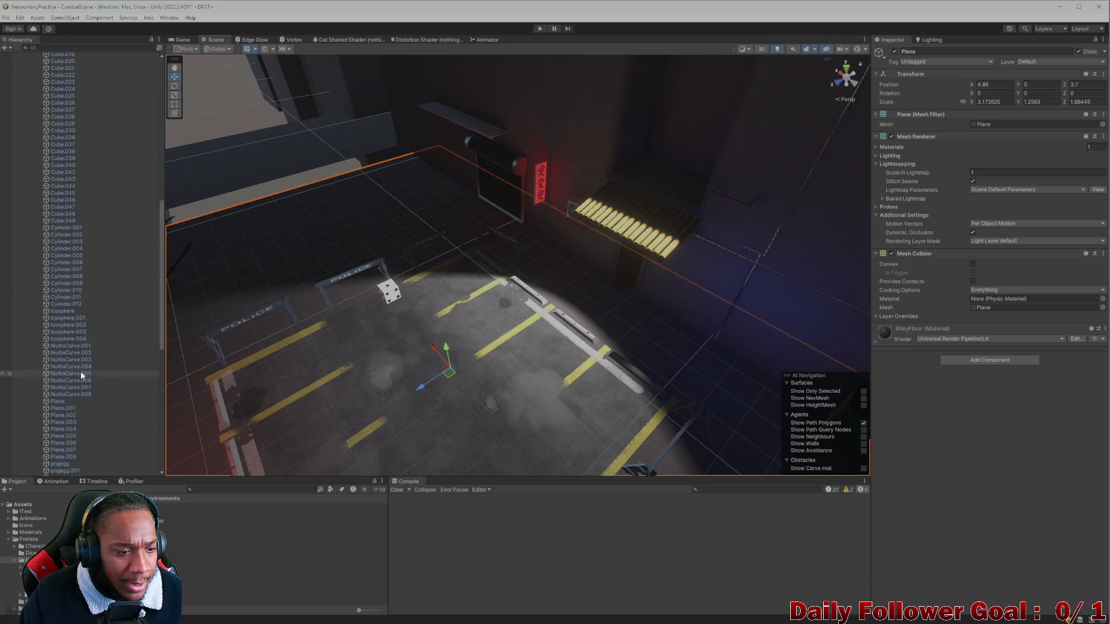
Frame the Spot Light with gizmos shown and re-aim it, turning Rotation Y to -5.39
click(52, 473)
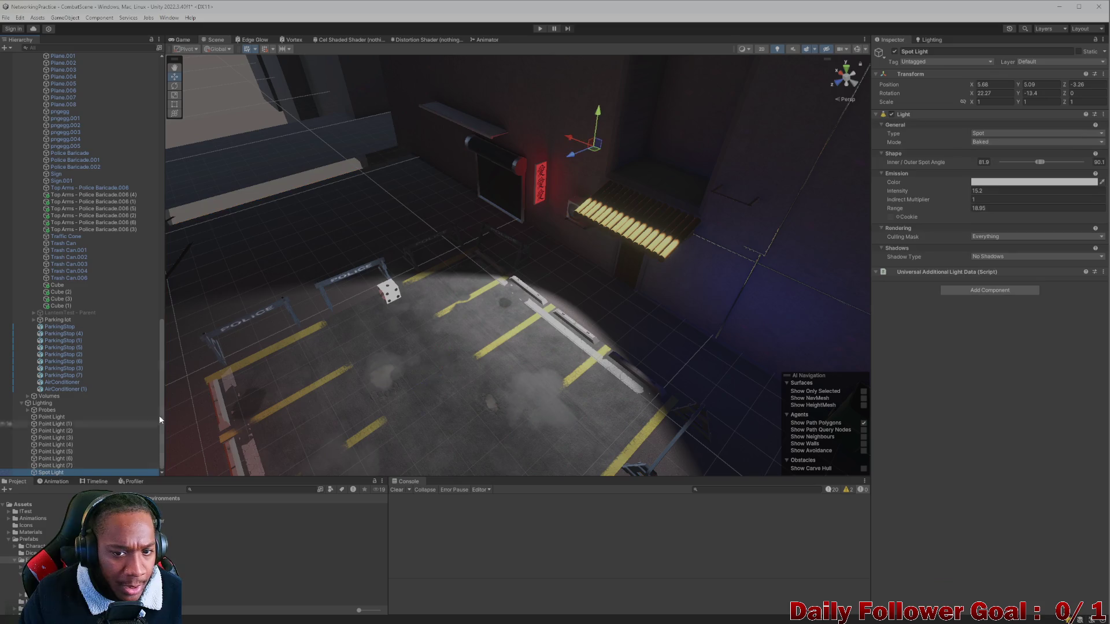
key(f)
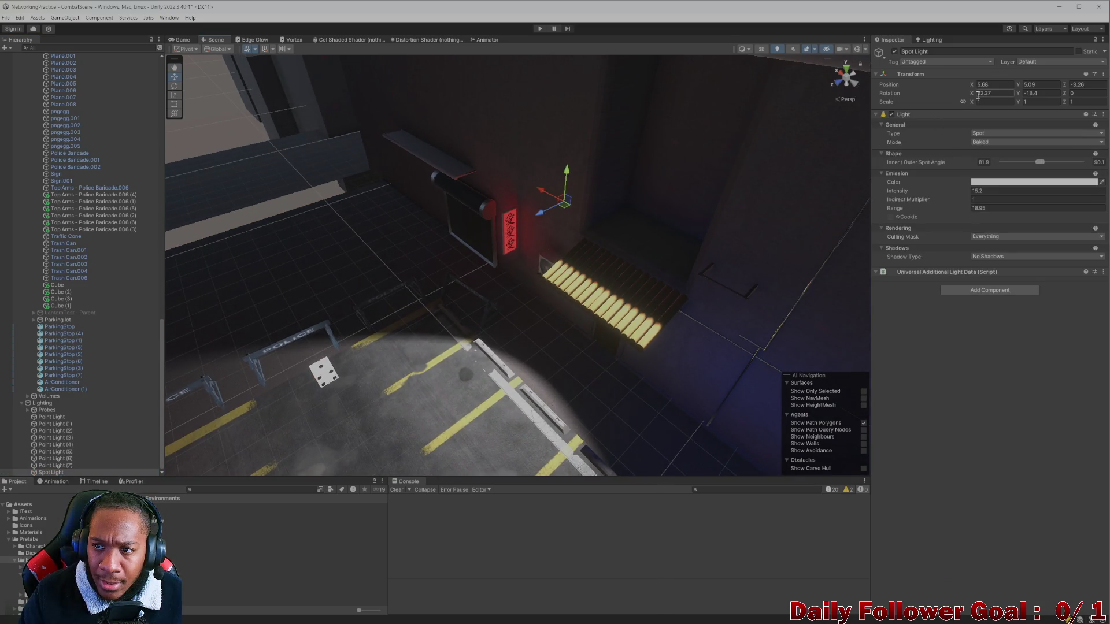
click(853, 50)
drag(972, 95, 1039, 94)
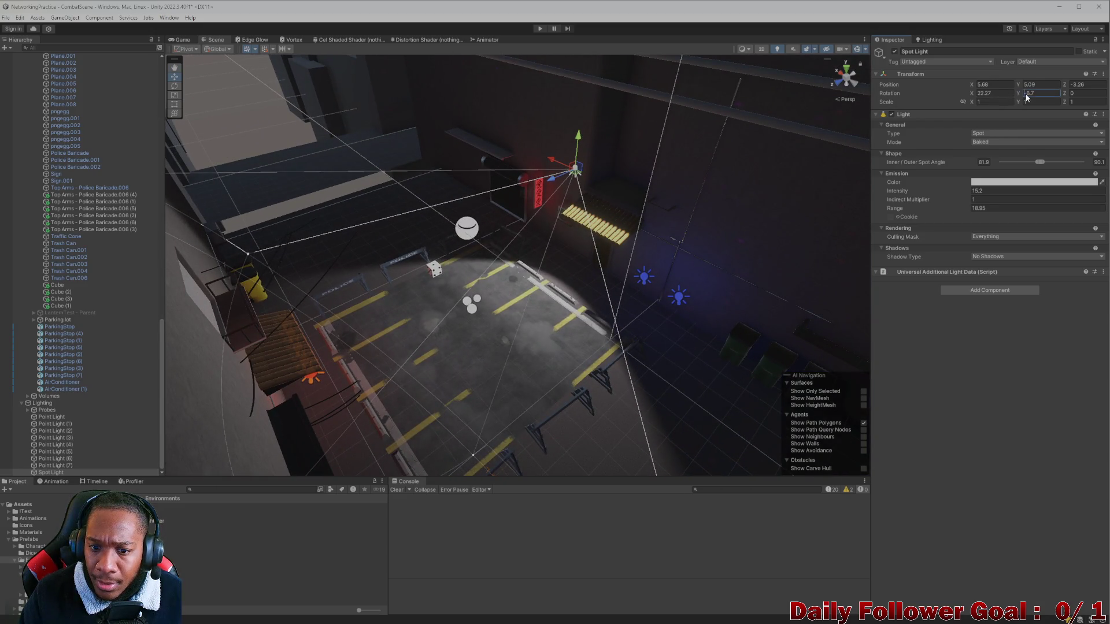
mouse_move(1020, 97)
mouse_down()
mouse_move(1009, 154)
mouse_move(1028, 162)
mouse_up()
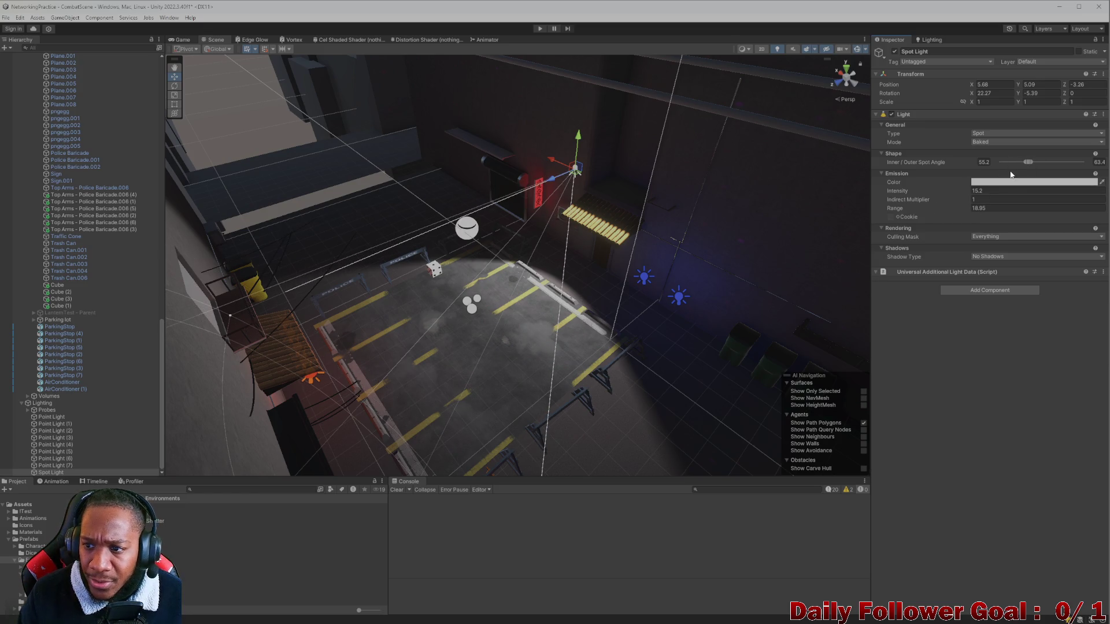
Narrow the spot cone to 55.2/63.4, lower intensity to 6, and reopen the Lighting settings
mouse_move(665, 243)
mouse_down()
mouse_move(695, 216)
mouse_move(610, 246)
mouse_up()
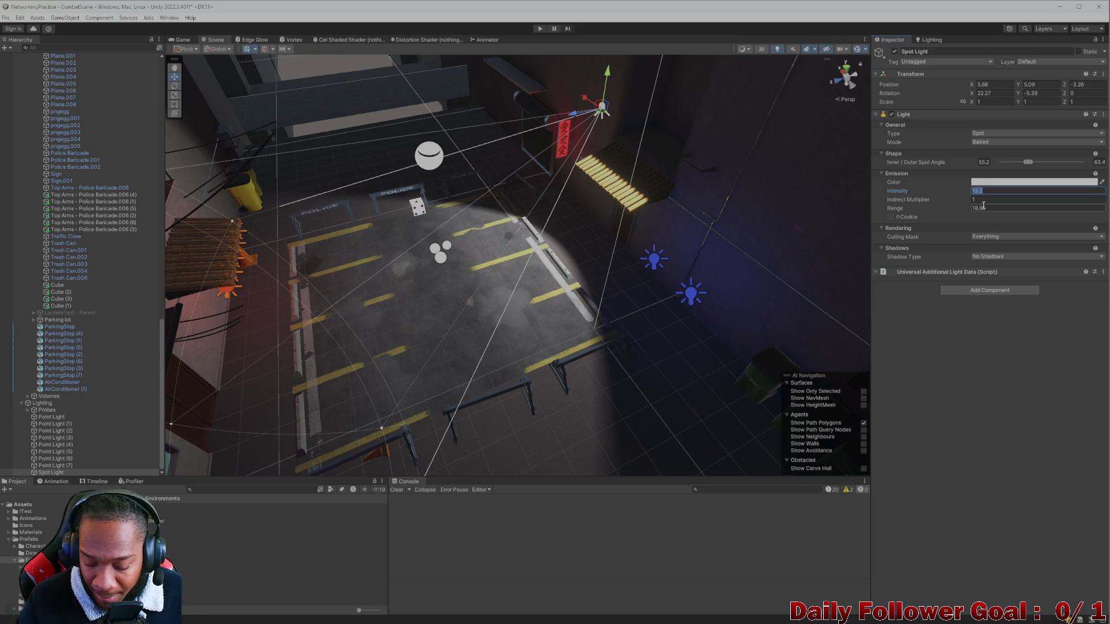
click(924, 347)
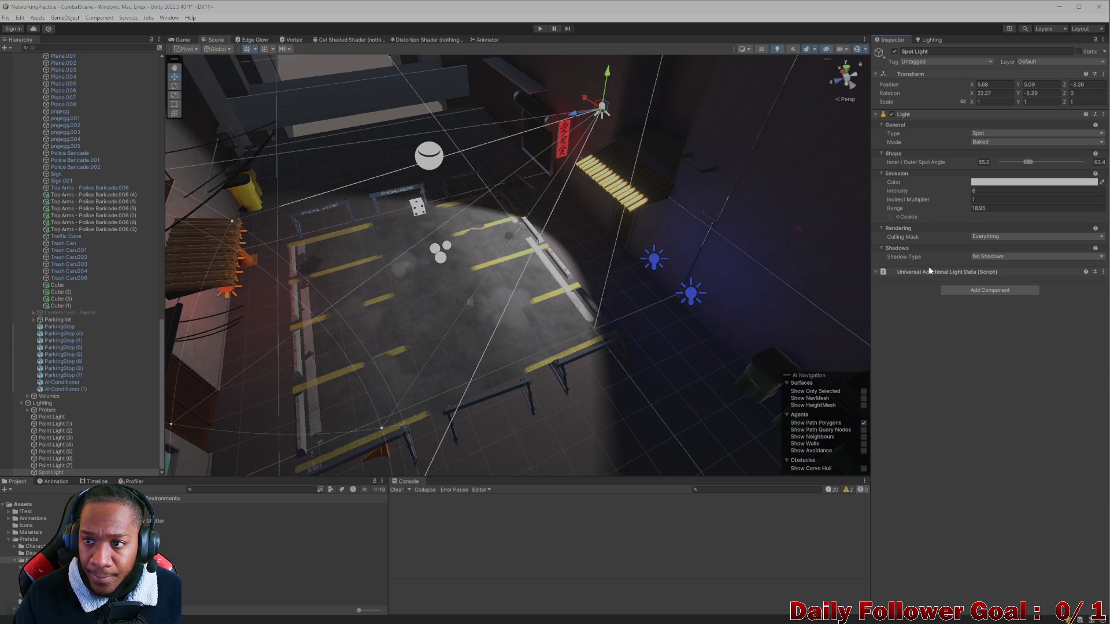
click(921, 41)
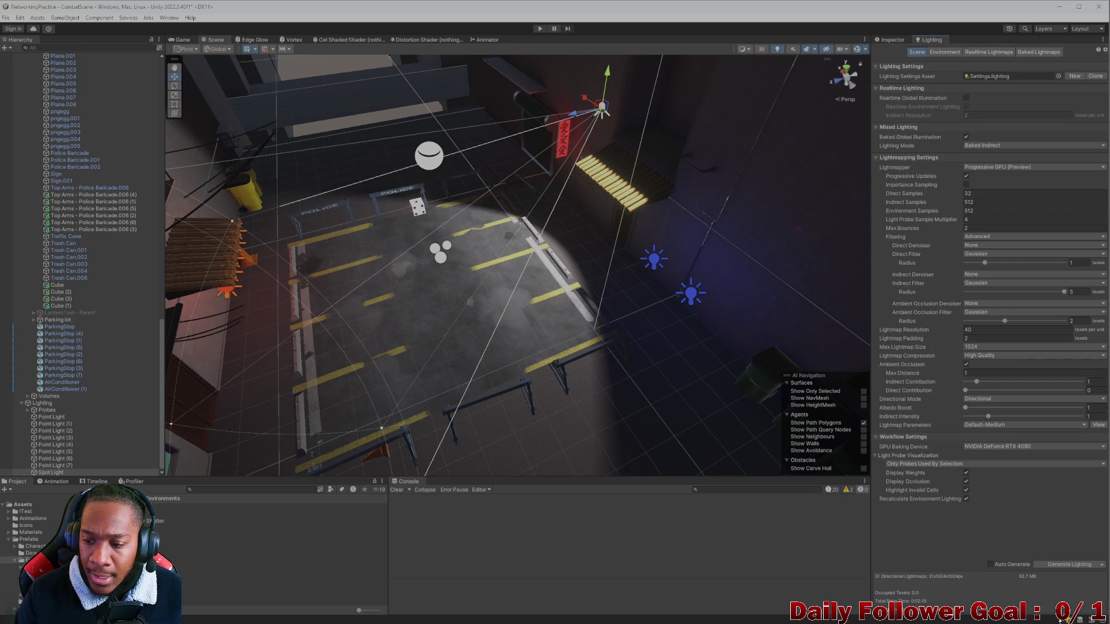